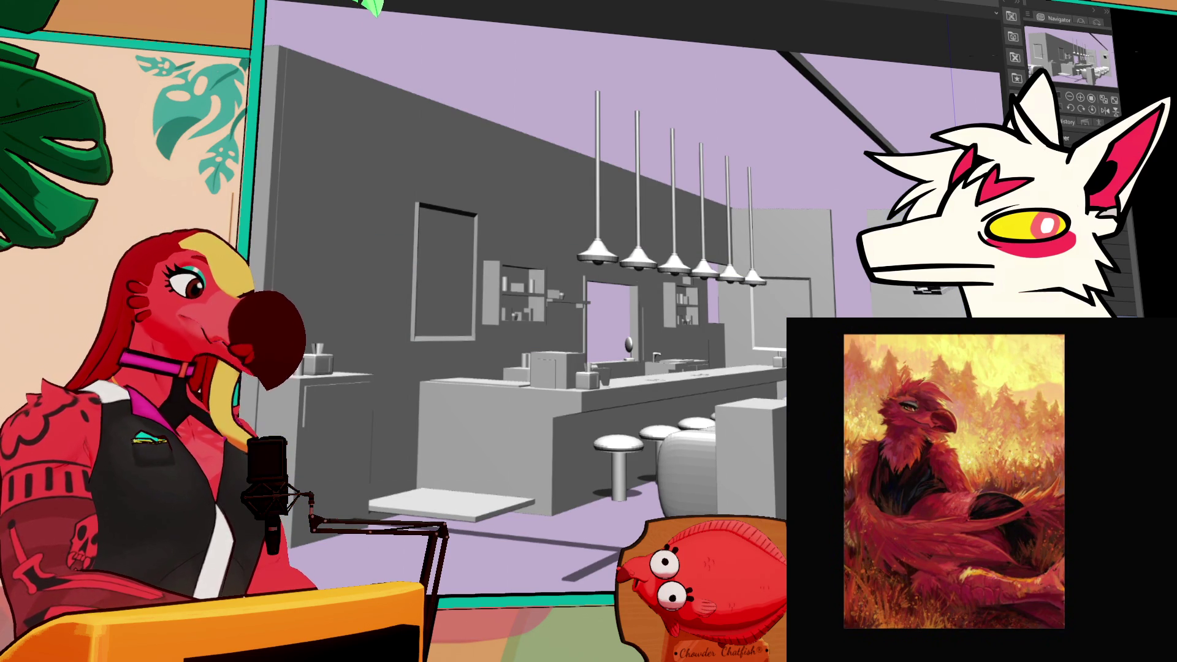
- Orbit the diner model to look down the counter toward the stools and pendant lamps
left_click_drag(588, 307, 552, 306)
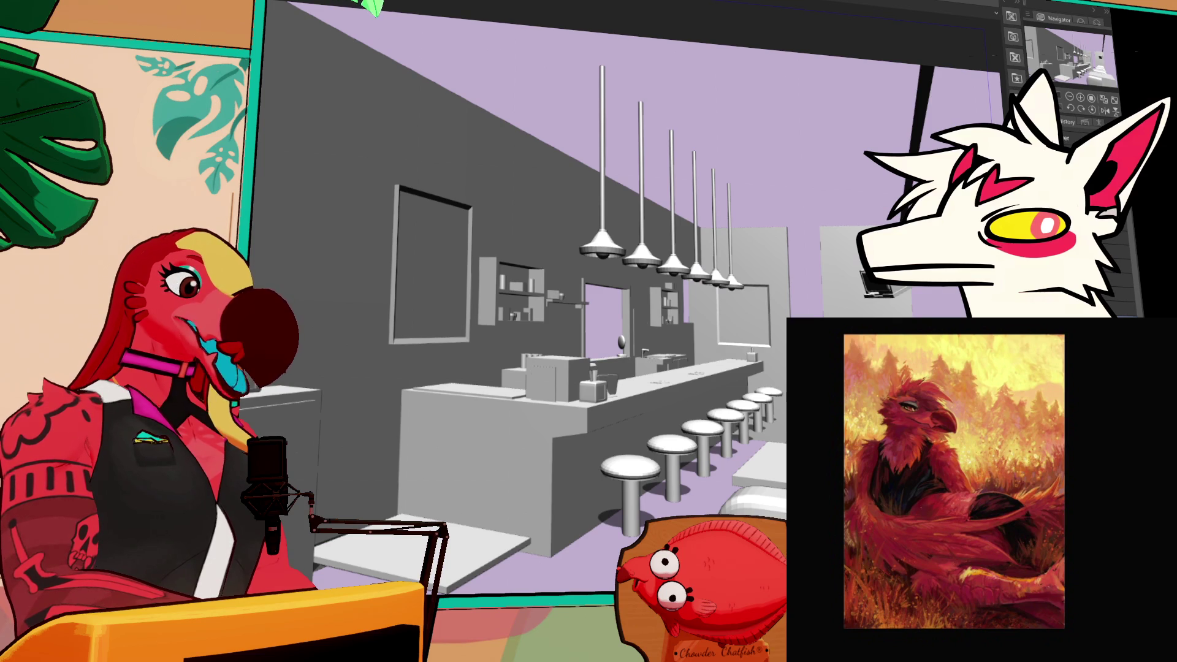
left_click_drag(552, 307, 512, 310)
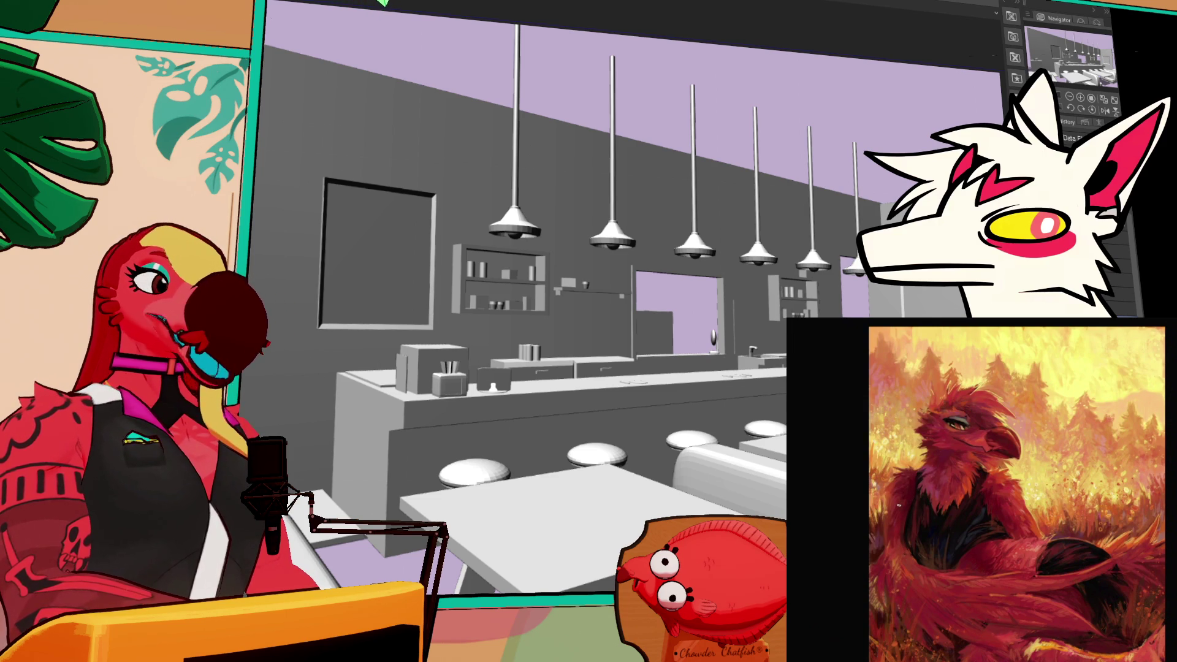
key("ctrl+m")
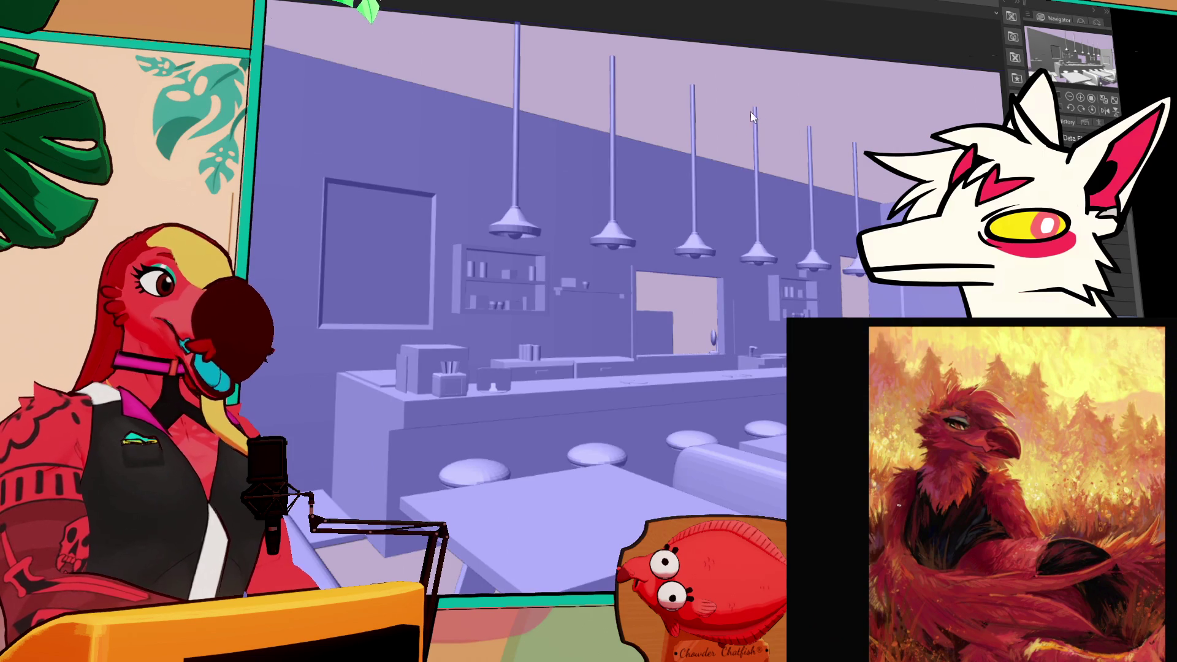
key("ctrl+m")
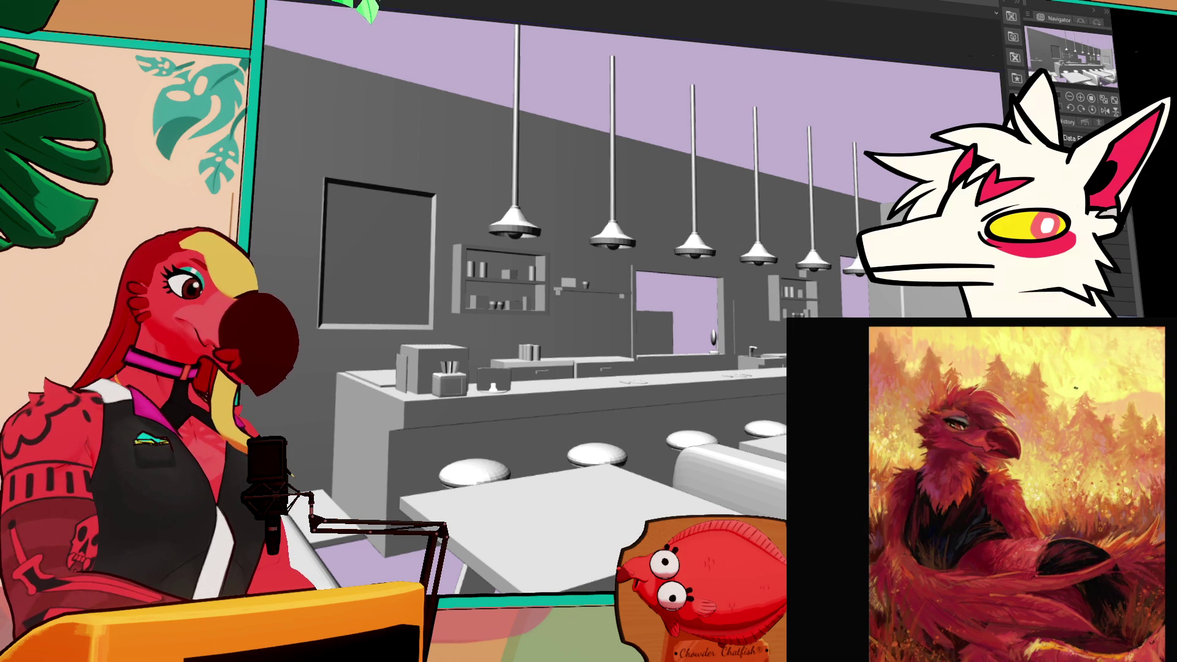
- Select the whole 3D diner model on the canvas with the Object tool
left_click(473, 145)
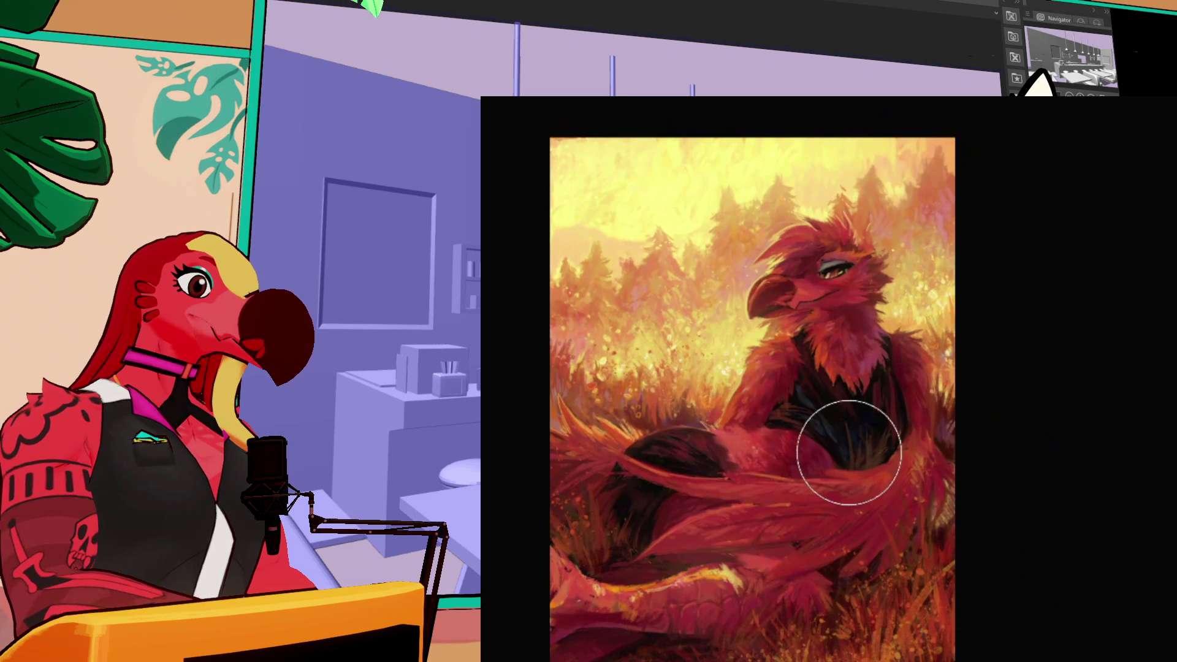
- Zoom the reference sub-view in and out, return to the full diner view, and reselect the model
scroll(752, 398, "down", 3)
left_click(869, 554)
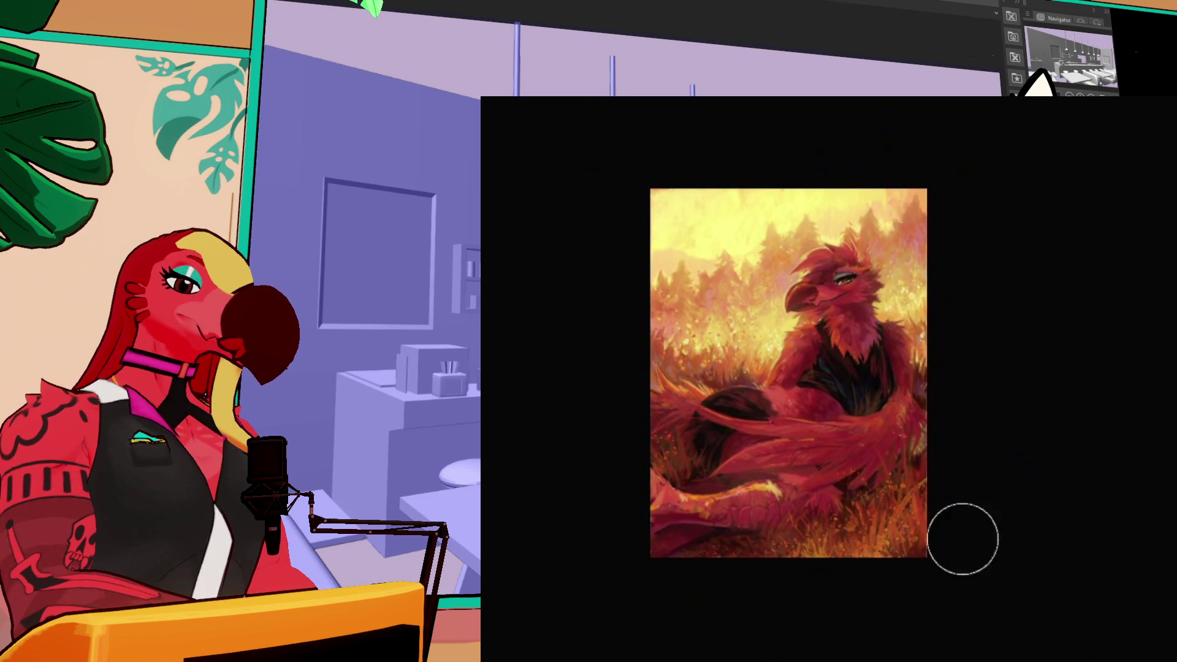
scroll(959, 426, "up", 1)
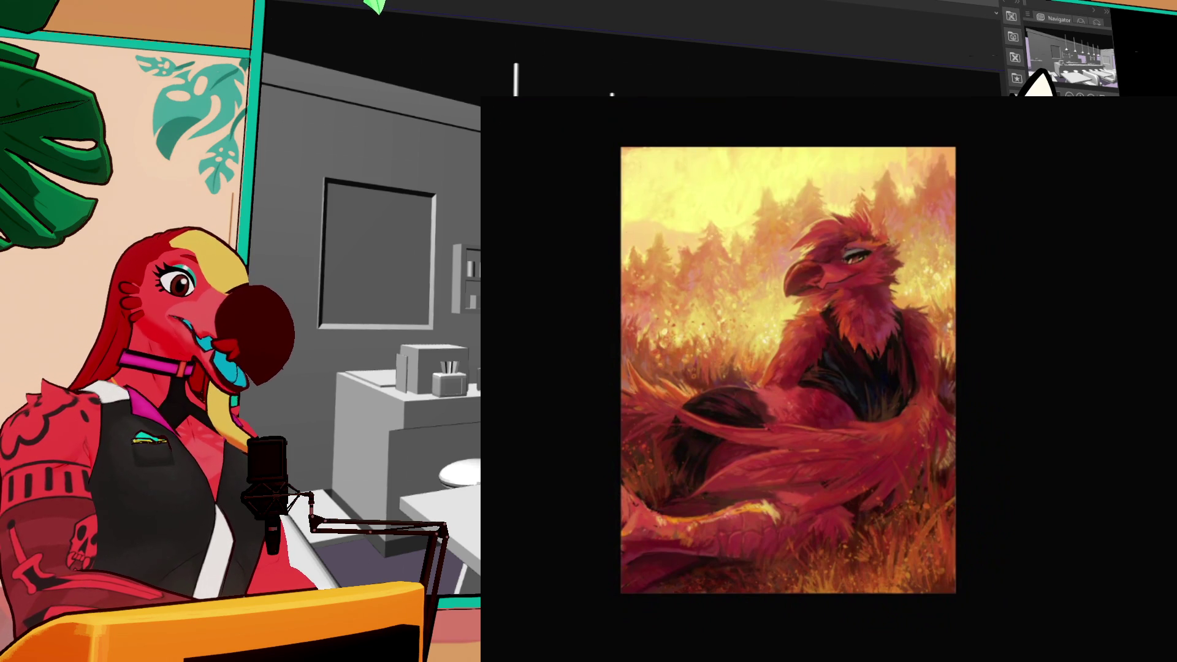
key("ctrl+Tab")
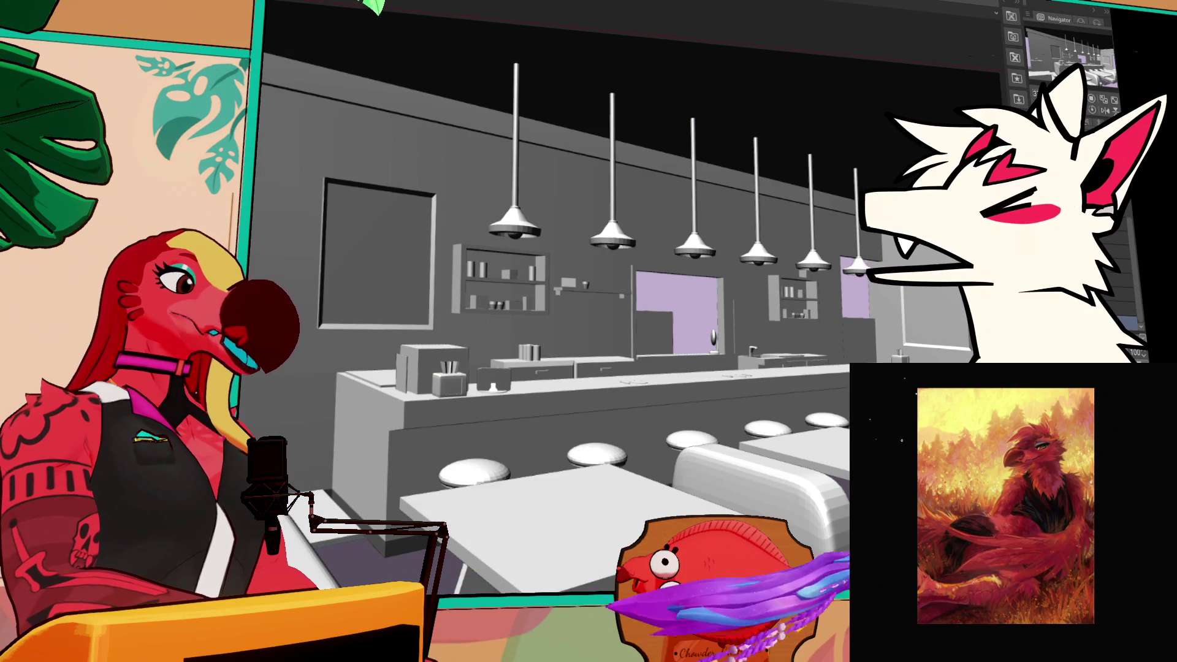
left_click(533, 194)
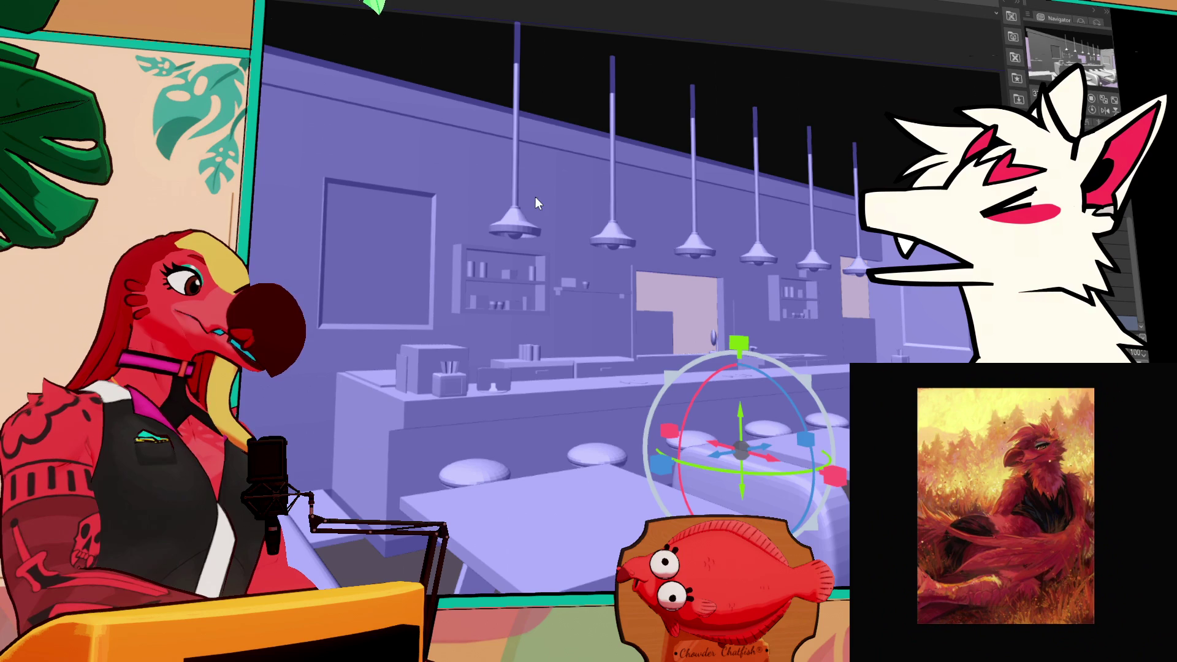
left_click(722, 181)
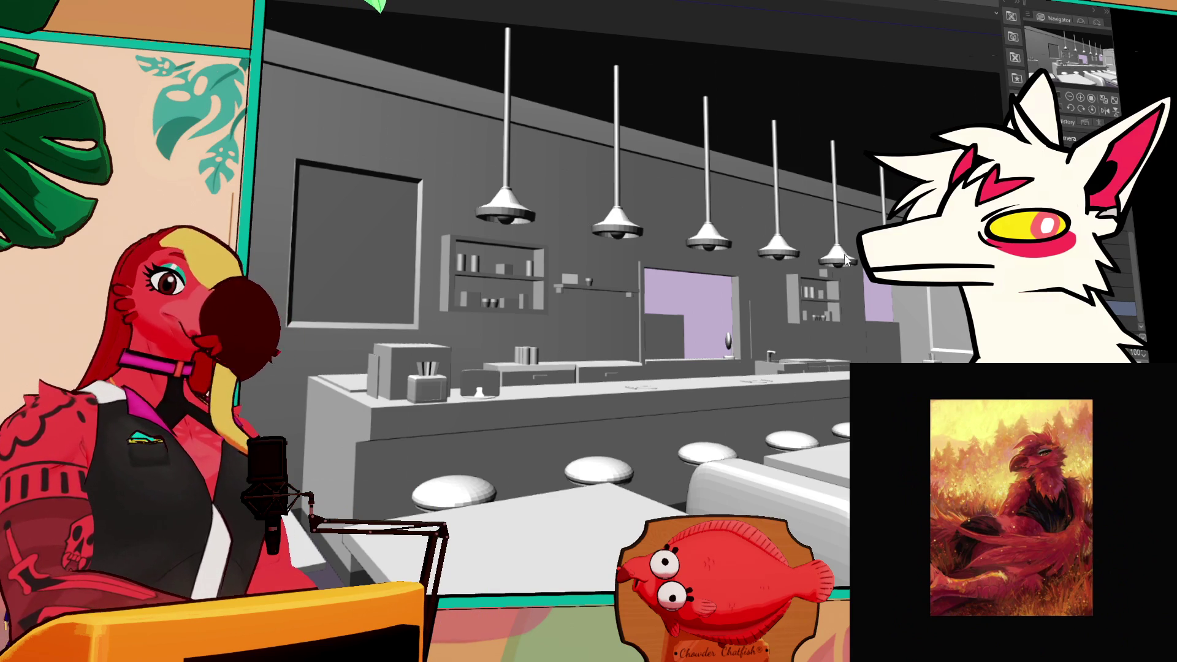
scroll(845, 259, "up", 2)
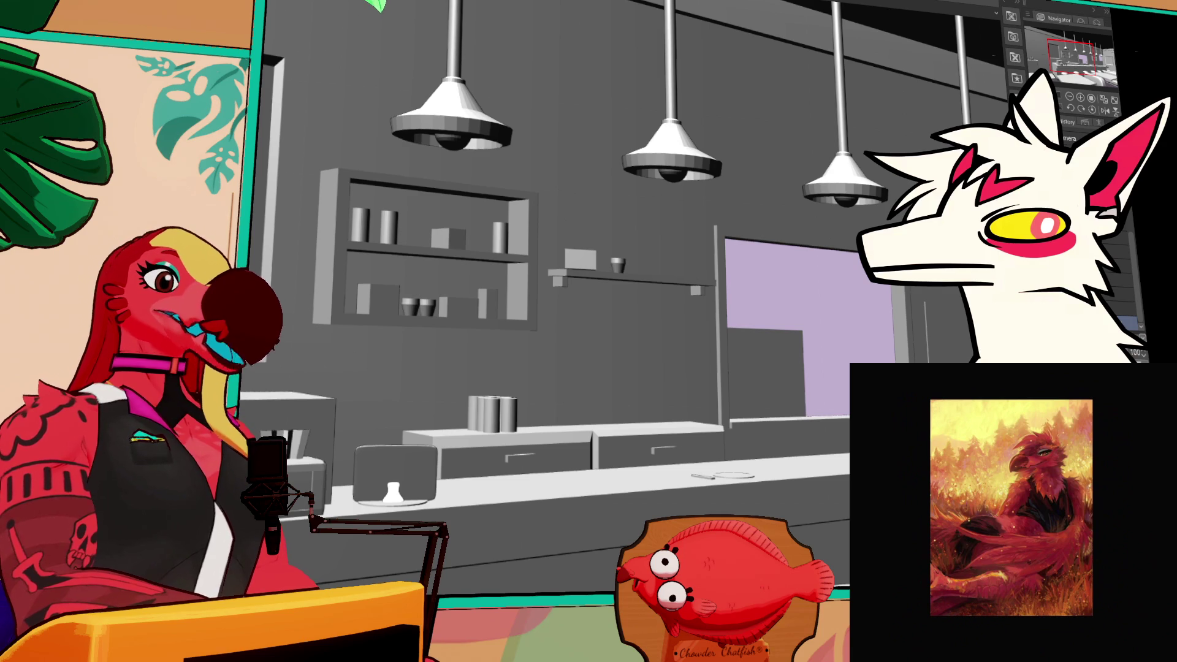
key("alt+BackSpace")
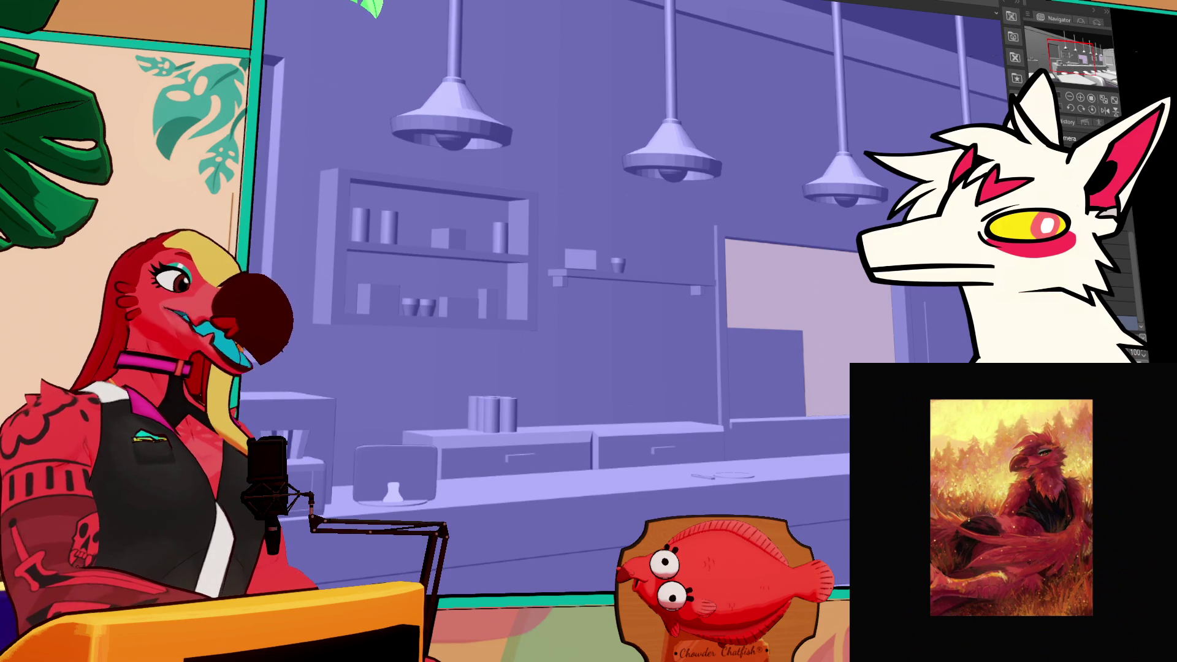
key("ctrl+z")
key("ctrl+z")
key("ctrl+z")
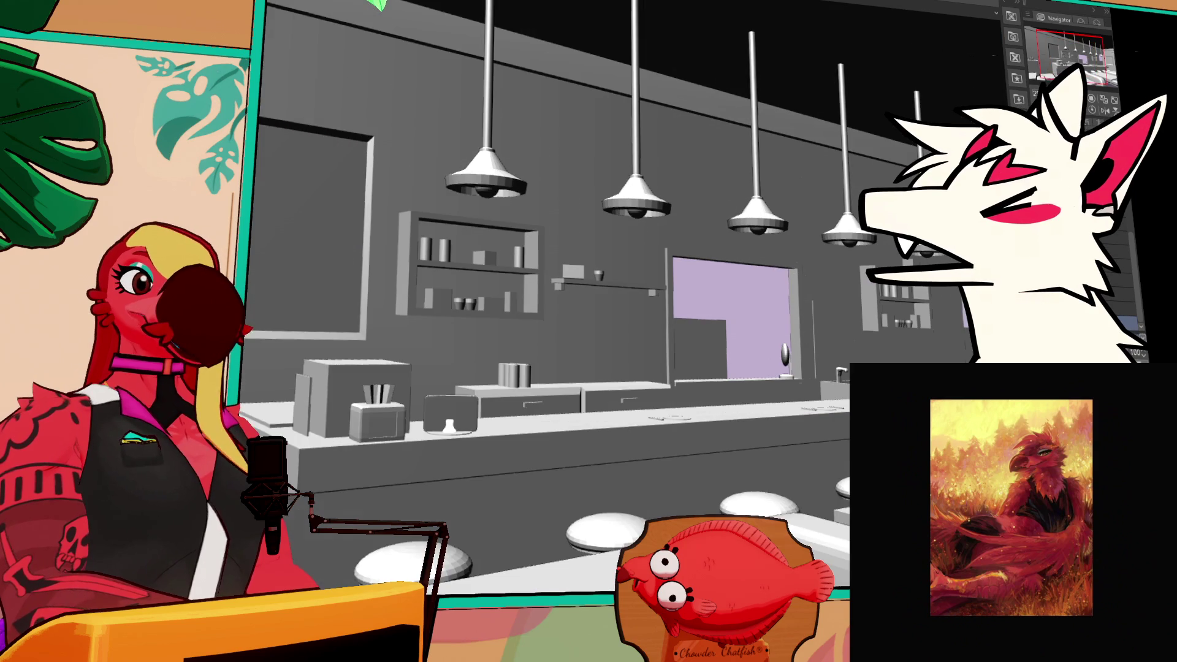
key("ctrl+z")
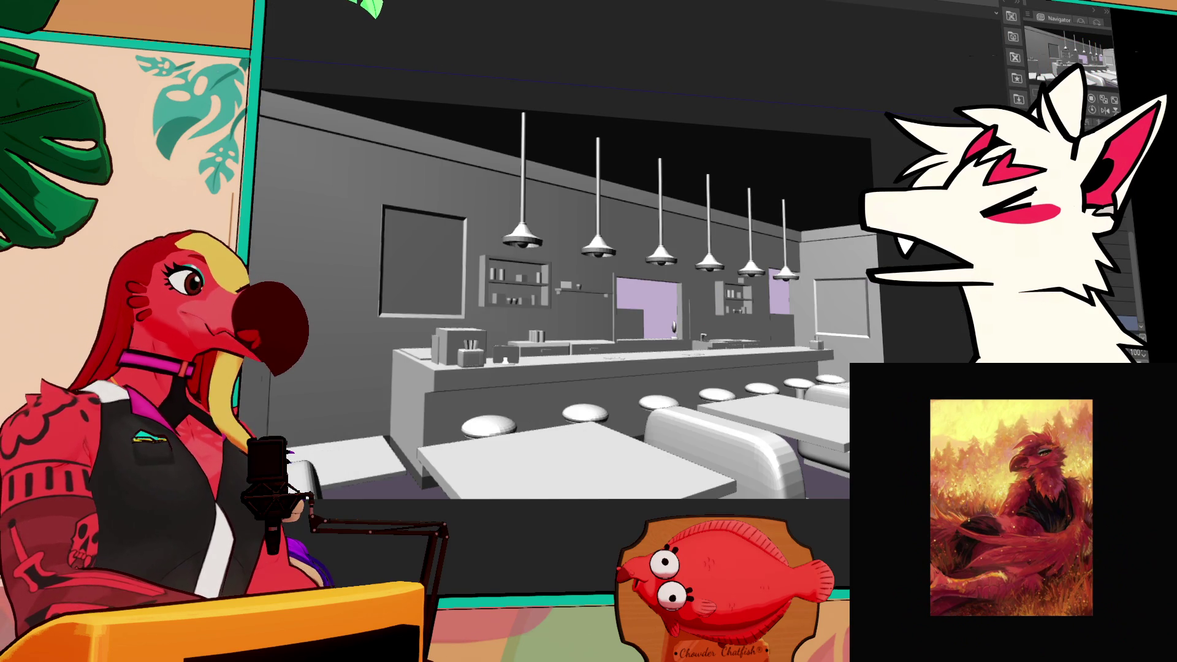
key("ctrl+z")
key("ctrl+z")
key("ctrl+z")
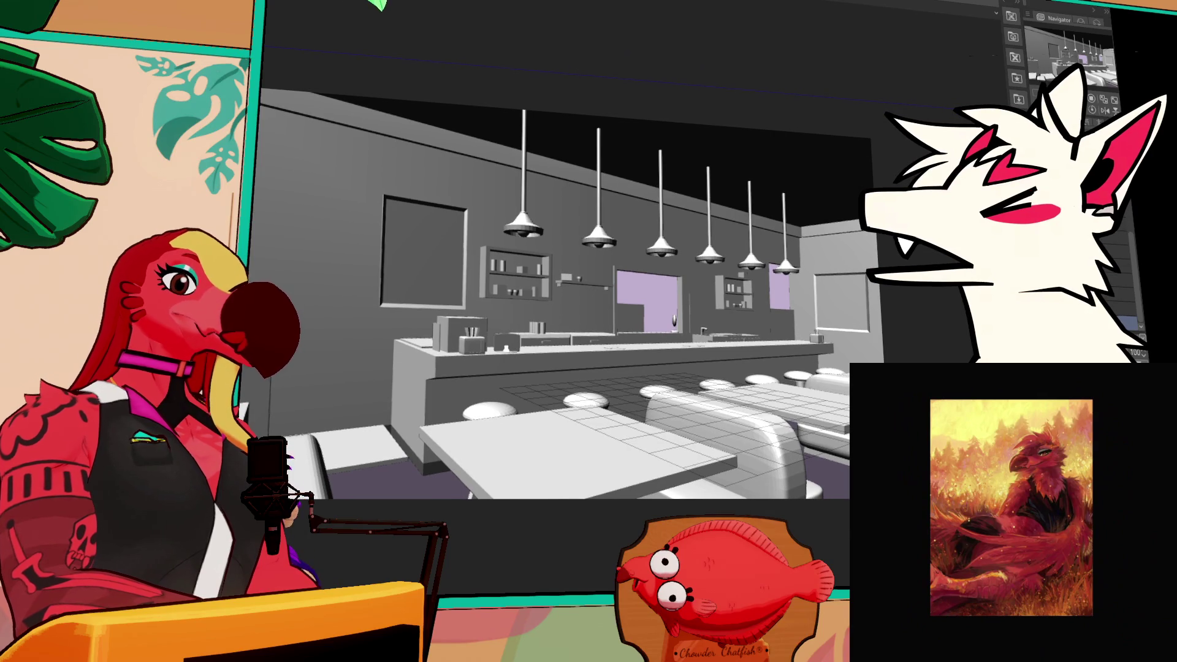
key("ctrl+z")
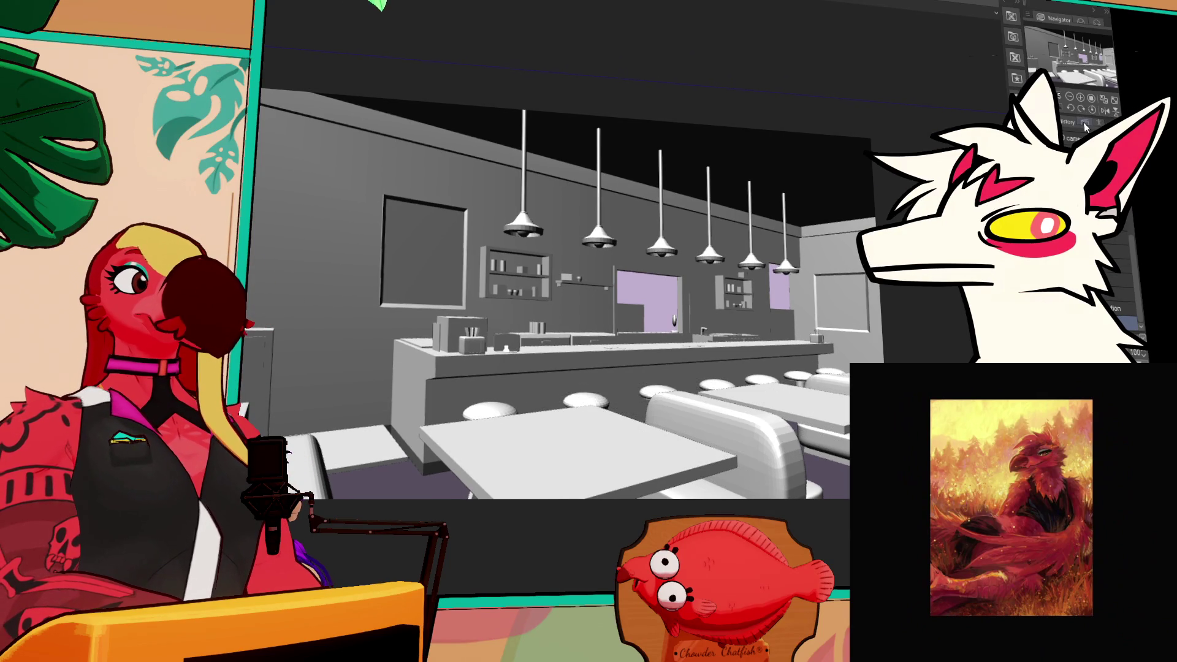
- Run the line-art auto action from the Auto Action palette on the diner render
left_click(1084, 125)
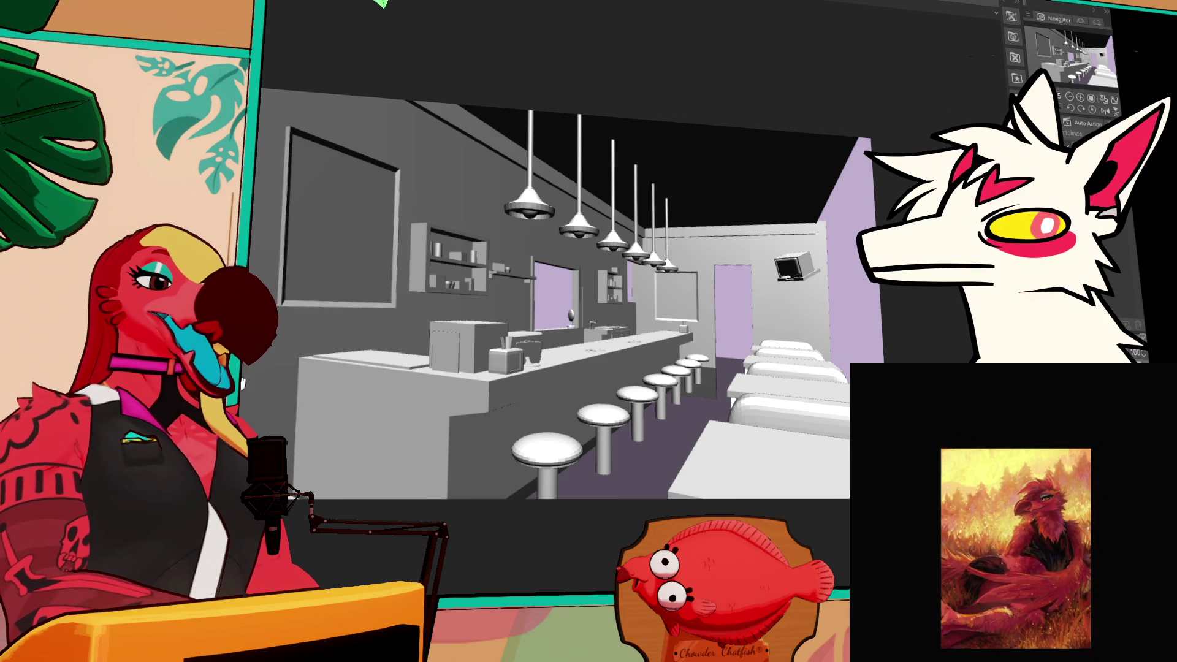
left_click(1149, 539)
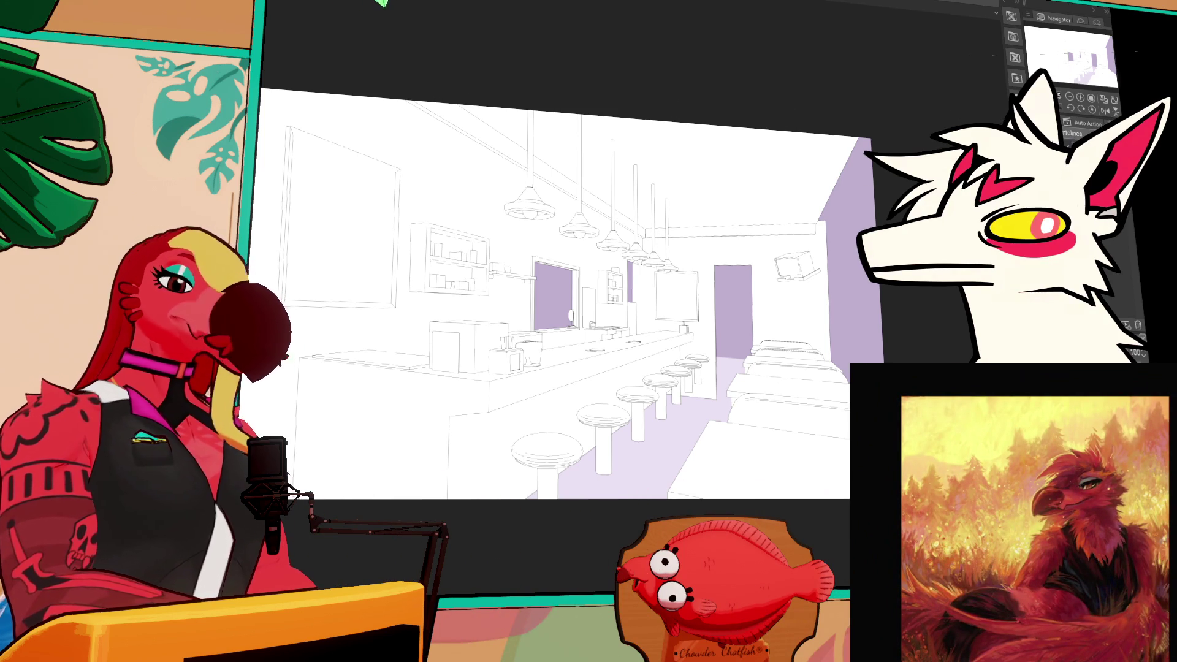
- Zoom in on the line-art diner render
scroll(667, 390, "up", 5)
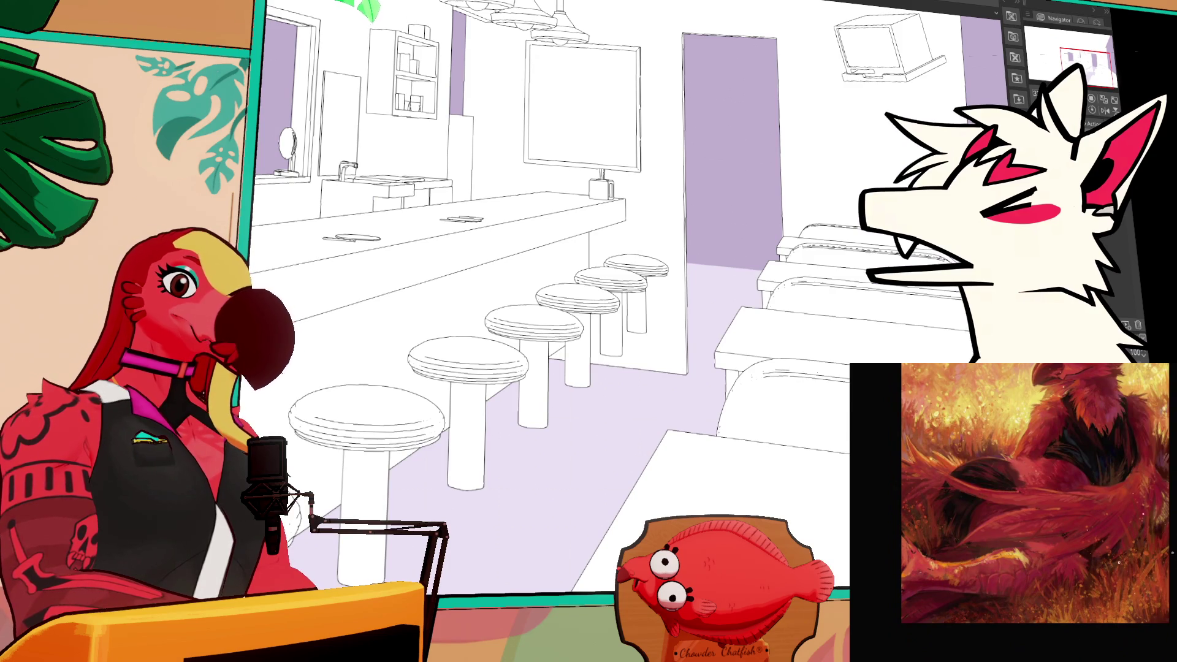
- Undo the line-art conversion and lavender tint to restore the grey 3D render
key("alt+BackSpace")
key("ctrl+z")
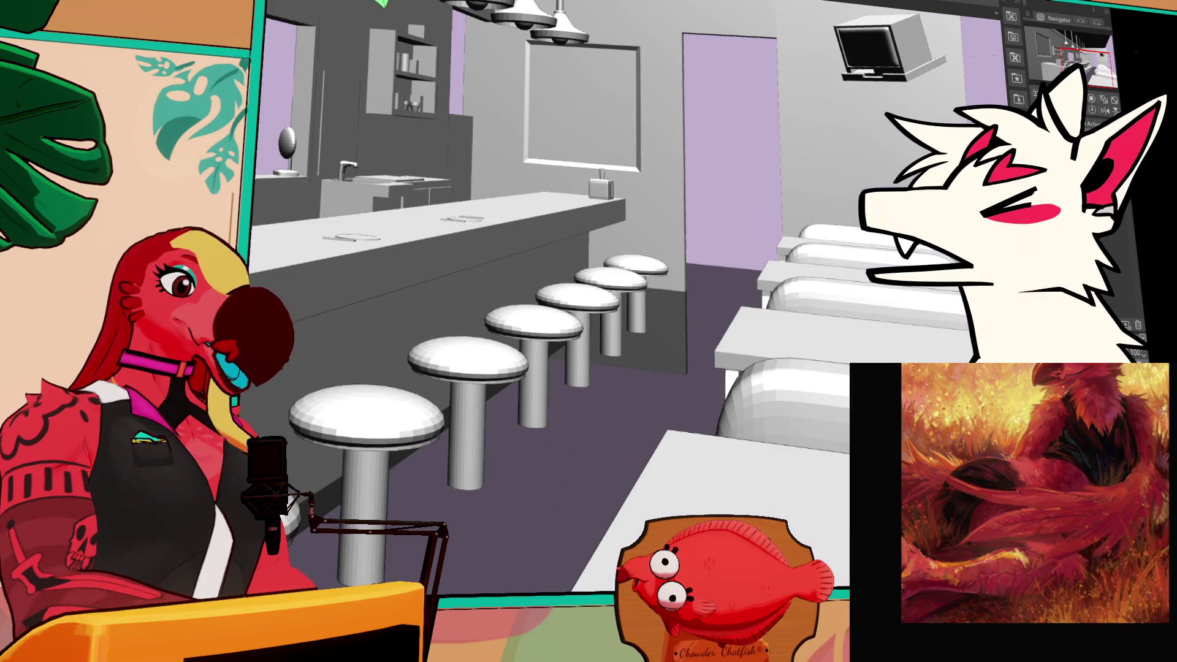
key("alt+BackSpace")
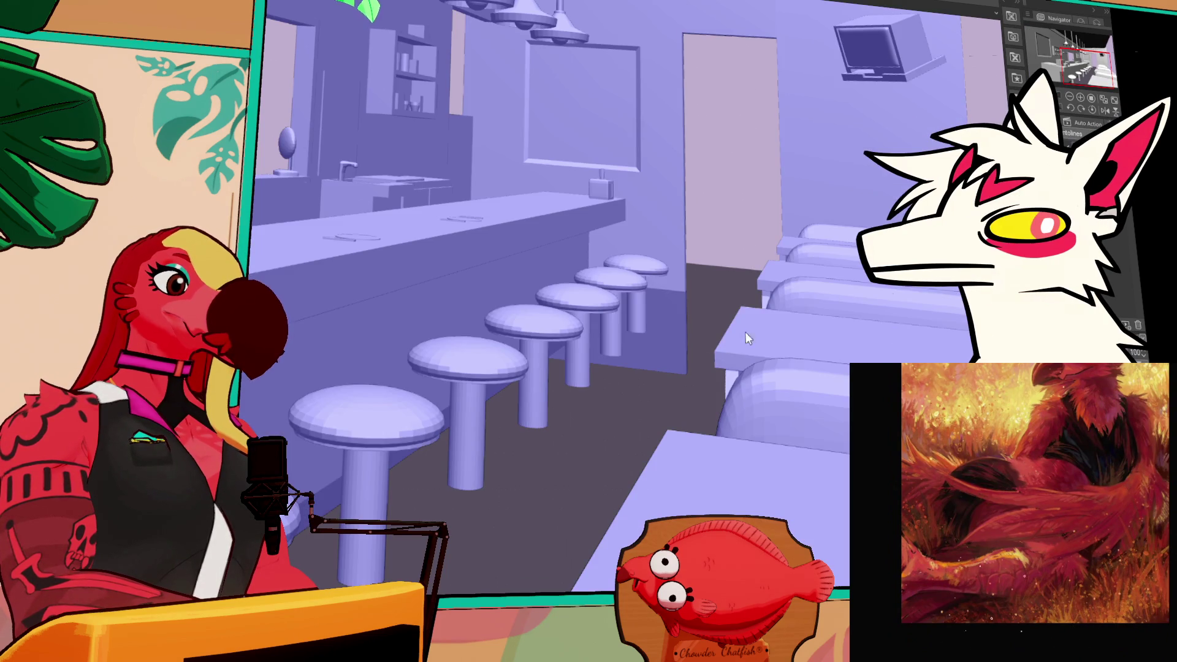
key("ctrl+z")
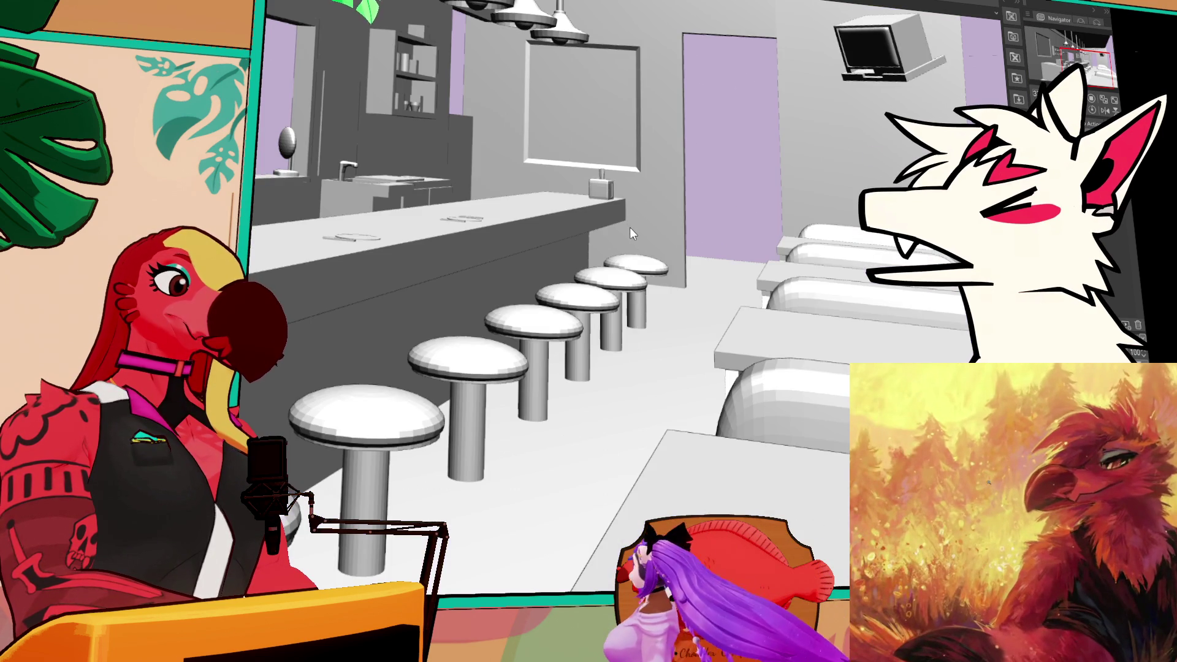
- Swing and move the 3D camera to frame the full counter, lamps and stools, booths at right
left_click_drag(630, 227, 601, 228)
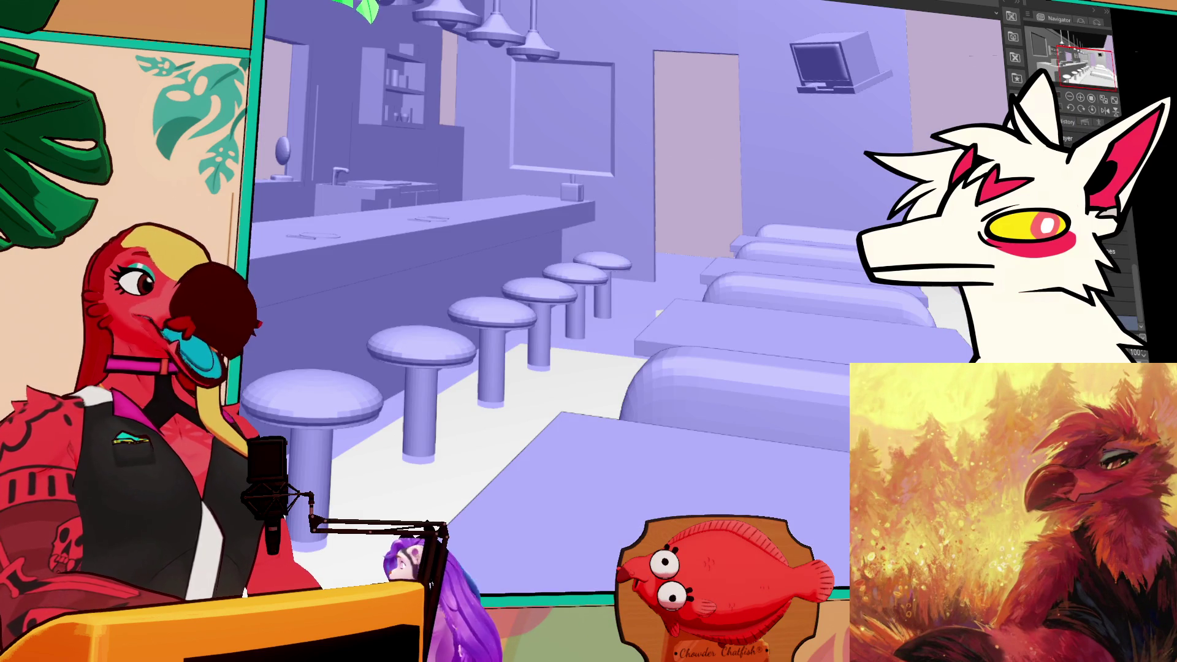
left_click_drag(613, 306, 588, 307)
mouse_move(613, 258)
left_mouse_down()
mouse_move(735, 255)
mouse_move(738, 186)
left_mouse_up()
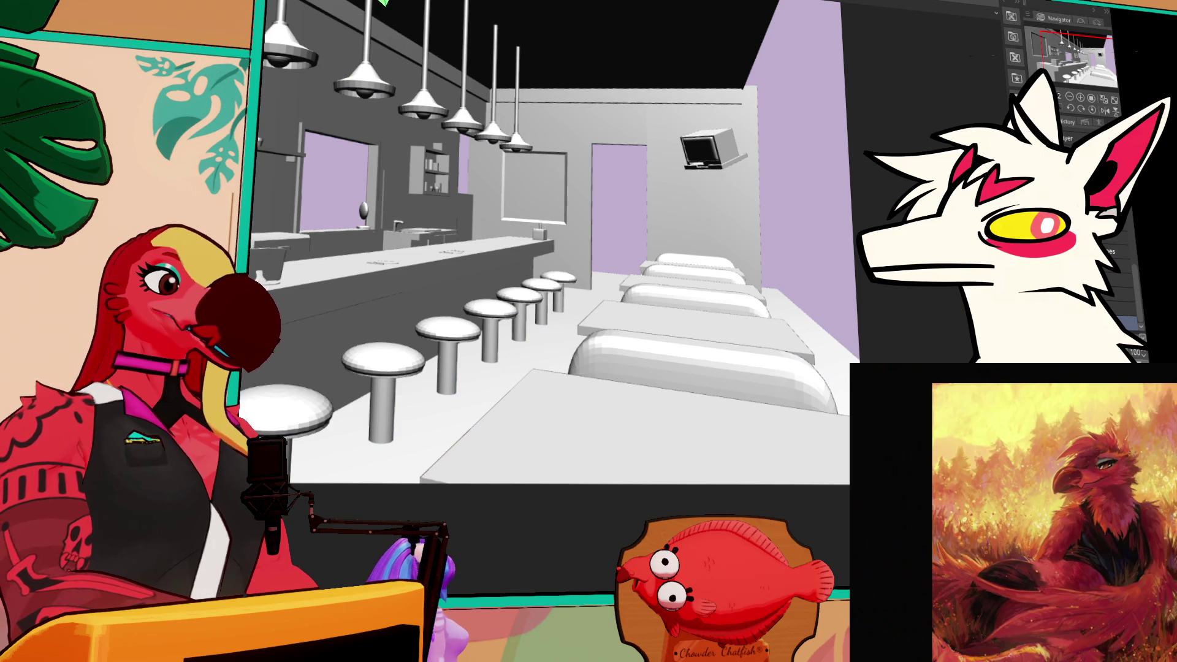
left_click_drag(562, 215, 695, 258)
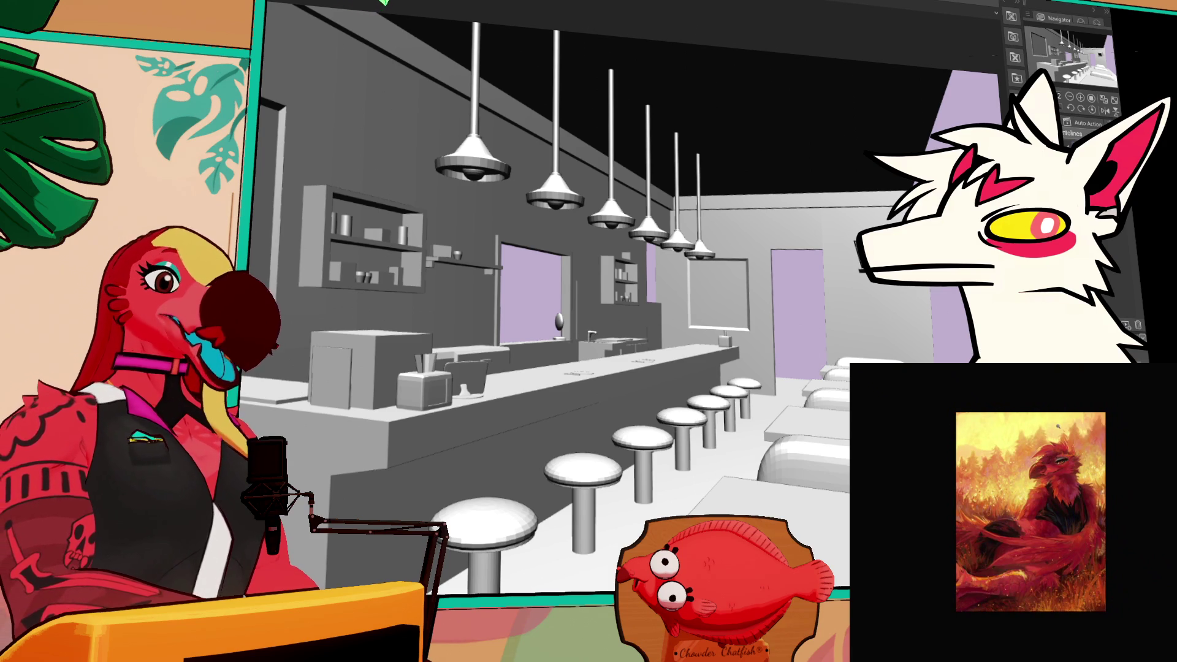
- Zoom out and back in on the diner render, then switch to the chef characters sketch
left_click(1069, 98)
left_click(1070, 98)
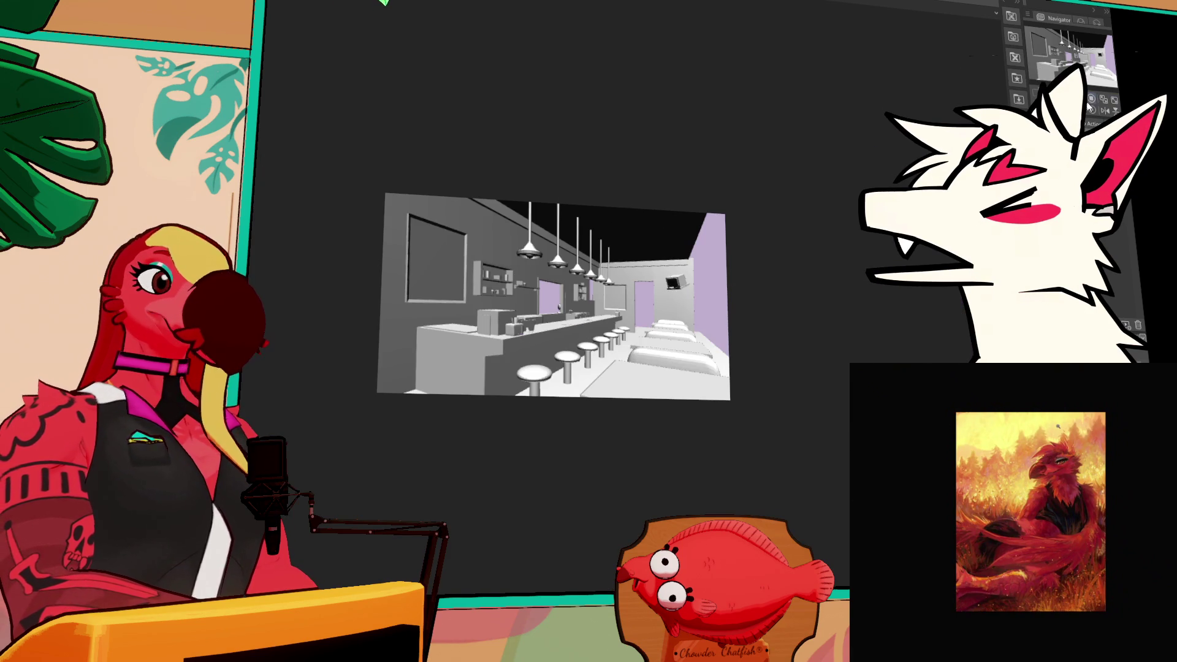
left_click(1088, 105)
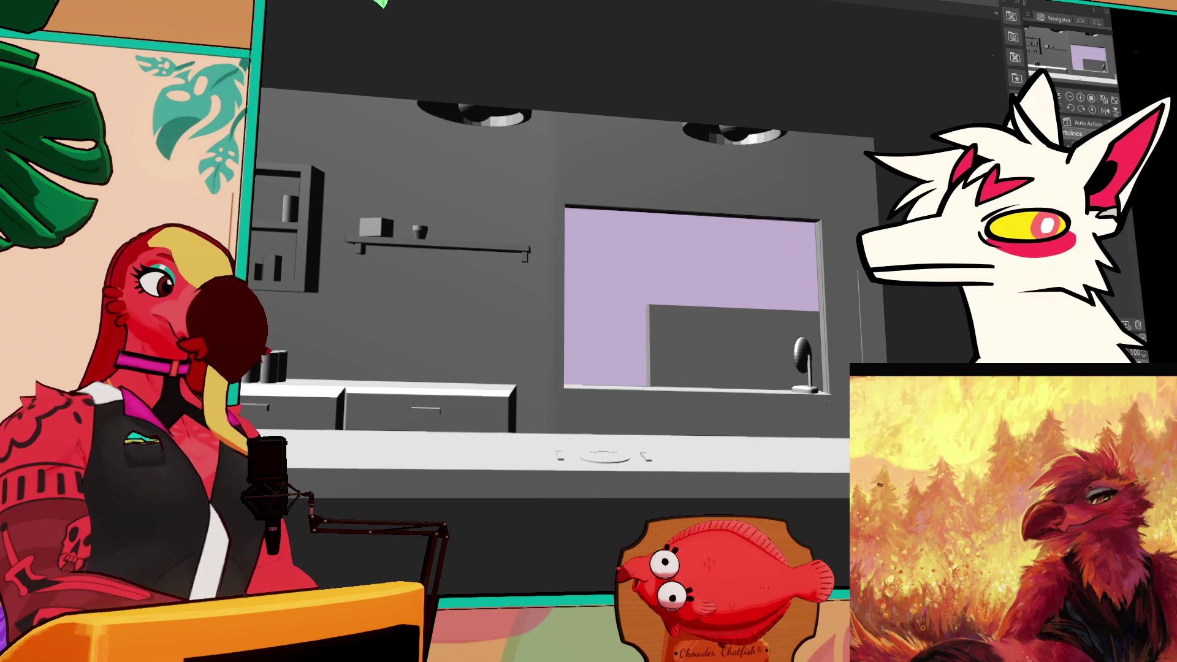
key("ctrl+Tab")
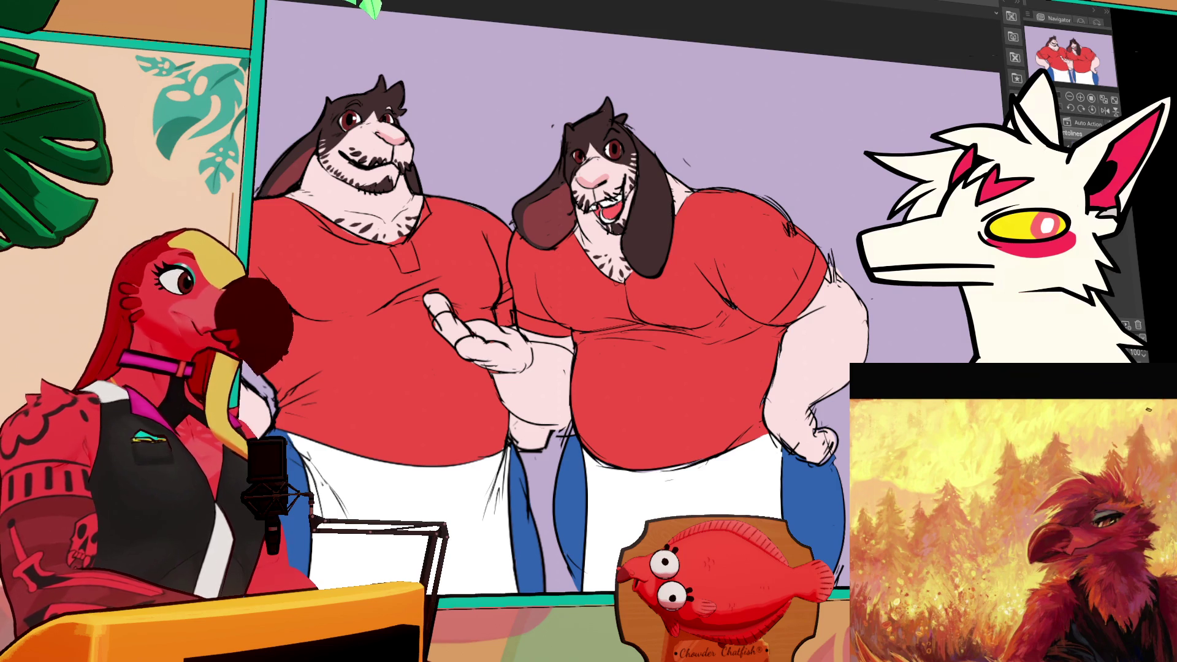
- Bring the chef into the grey 3D diner render and place him behind the counter
key("ctrl+Tab")
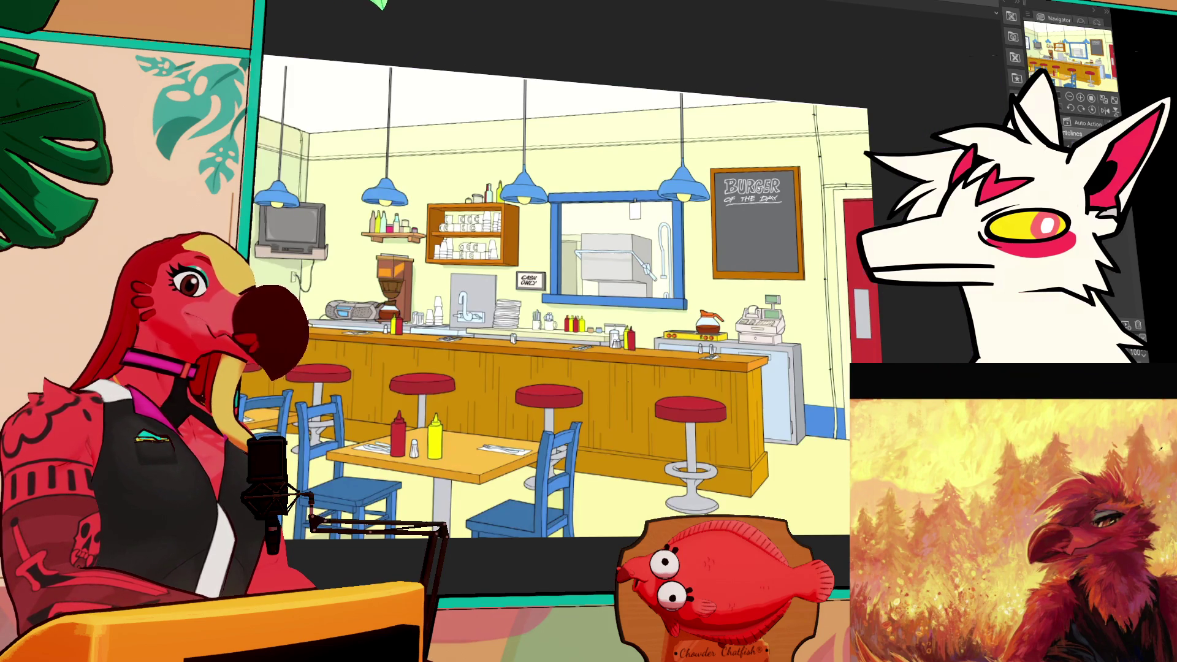
key("ctrl+Tab")
mouse_move(604, 295)
left_mouse_down()
mouse_move(481, 288)
mouse_move(613, 319)
mouse_move(703, 413)
mouse_move(728, 402)
mouse_move(647, 431)
left_mouse_up()
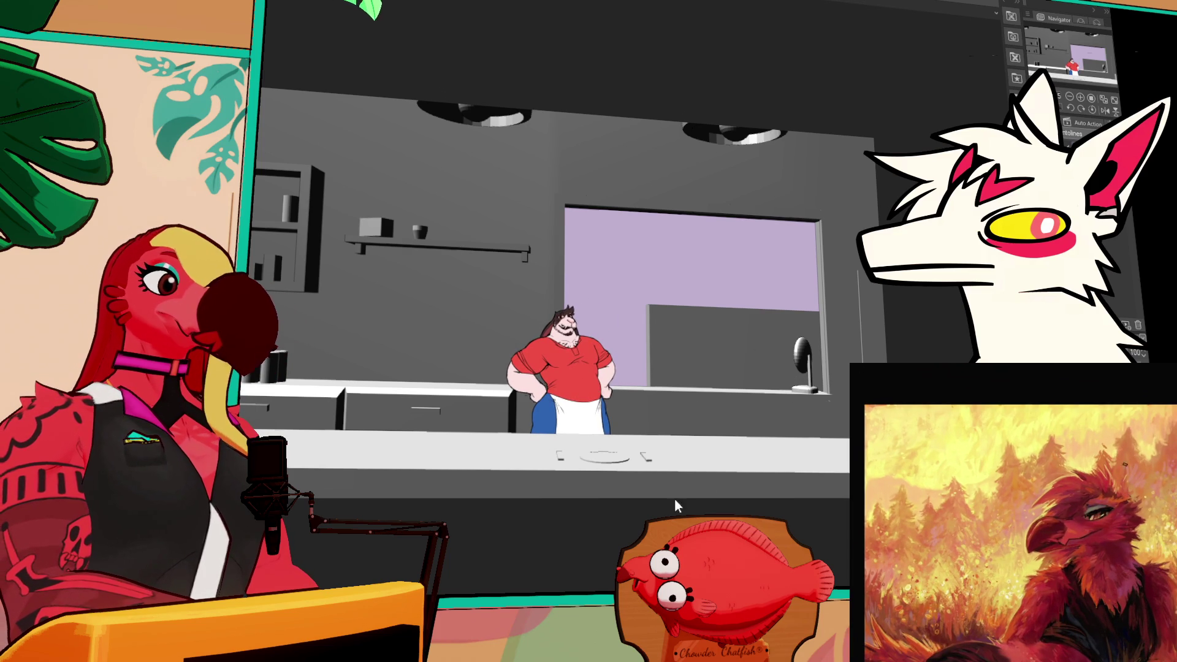
- Transform the chef with Ctrl+T, enlarging and centring him behind the counter, then commit
key("ctrl+t")
left_click_drag(615, 306, 683, 236)
mouse_move(629, 363)
left_mouse_down()
mouse_move(610, 283)
mouse_move(607, 297)
left_mouse_up()
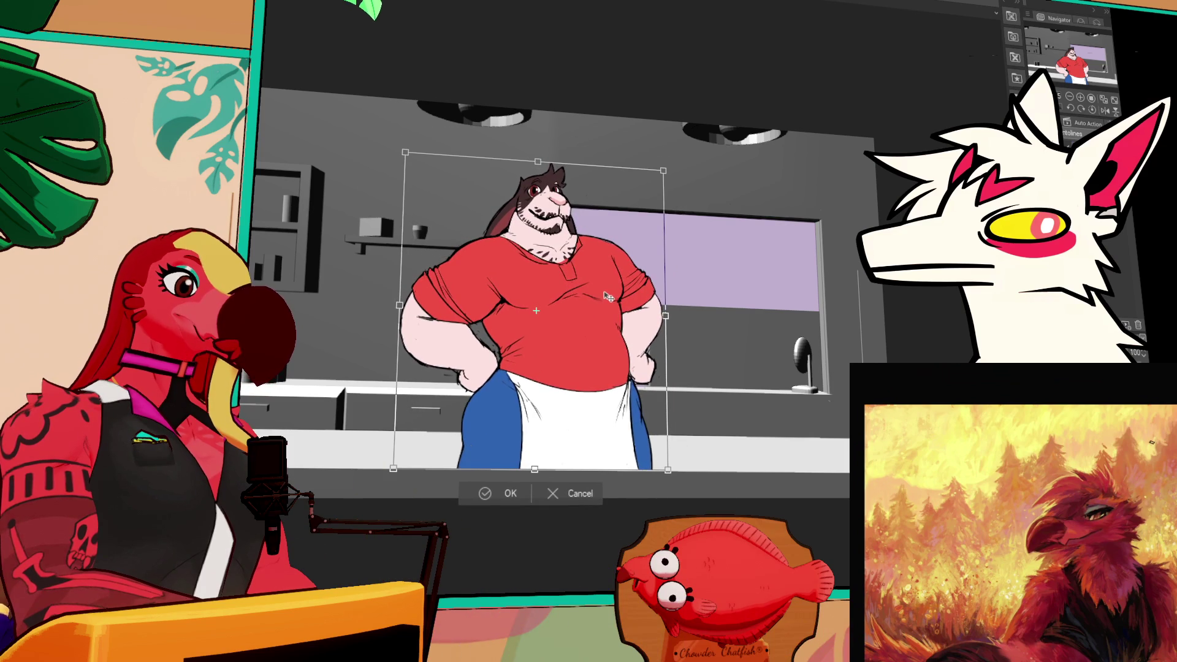
left_click_drag(662, 170, 660, 185)
left_click_drag(565, 312, 559, 318)
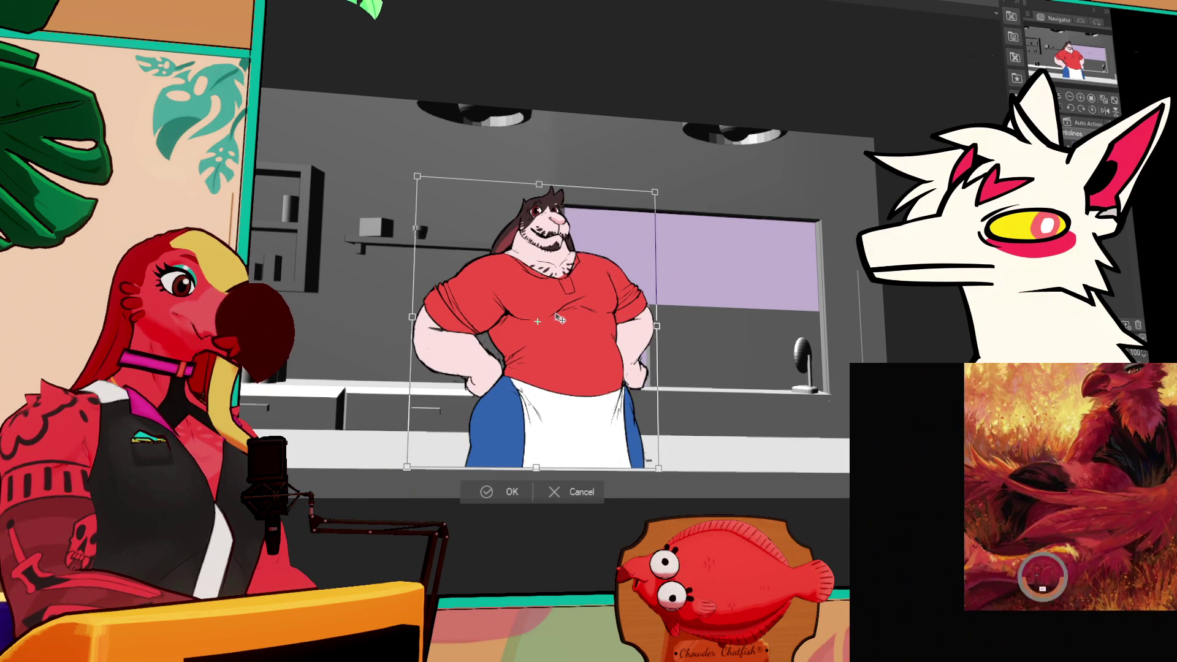
mouse_move(653, 192)
left_mouse_down()
mouse_move(690, 163)
mouse_move(680, 165)
left_mouse_up()
left_click_drag(649, 214, 636, 229)
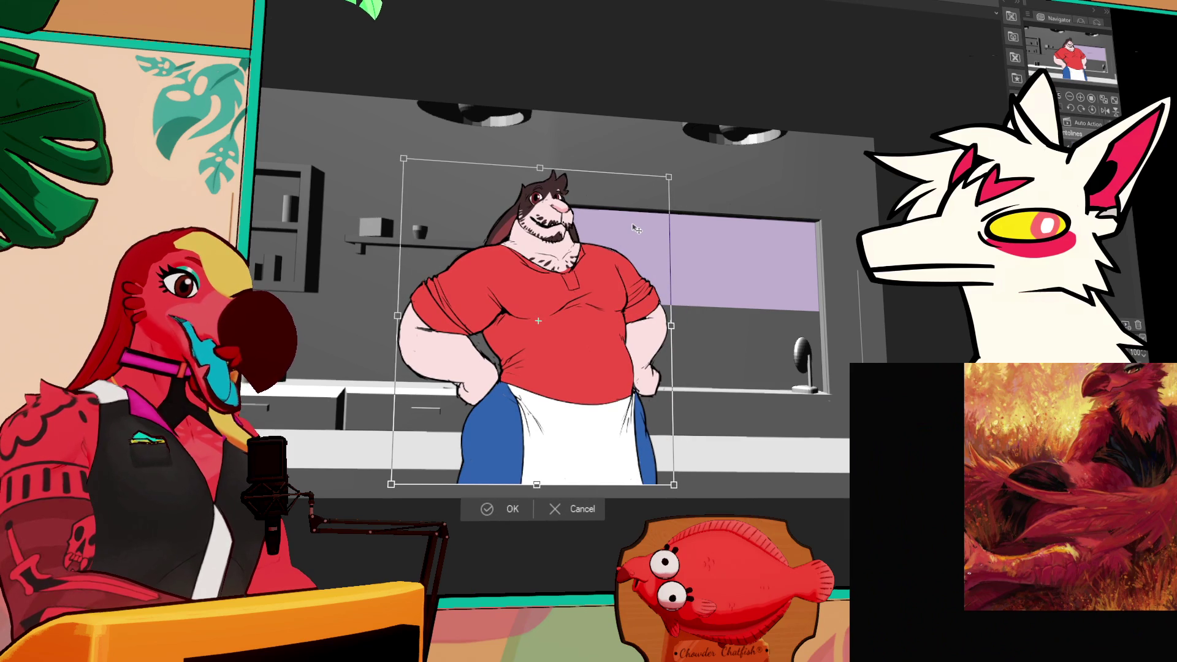
left_click_drag(671, 191, 675, 194)
left_click_drag(648, 241, 646, 247)
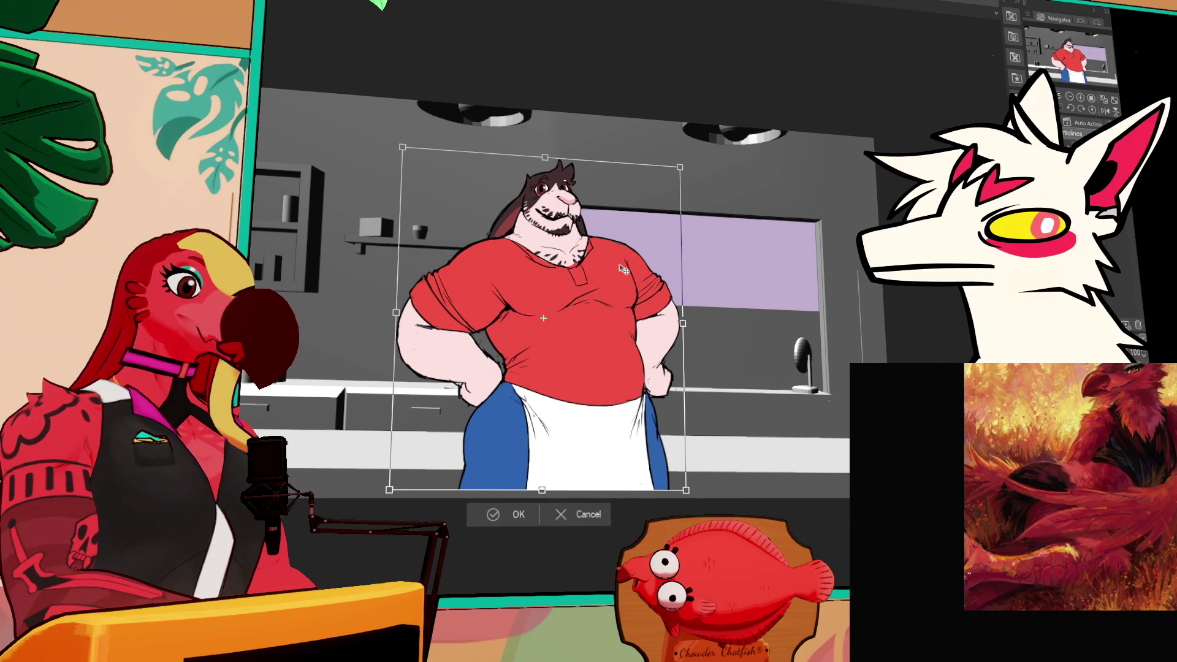
left_click_drag(679, 171, 687, 158)
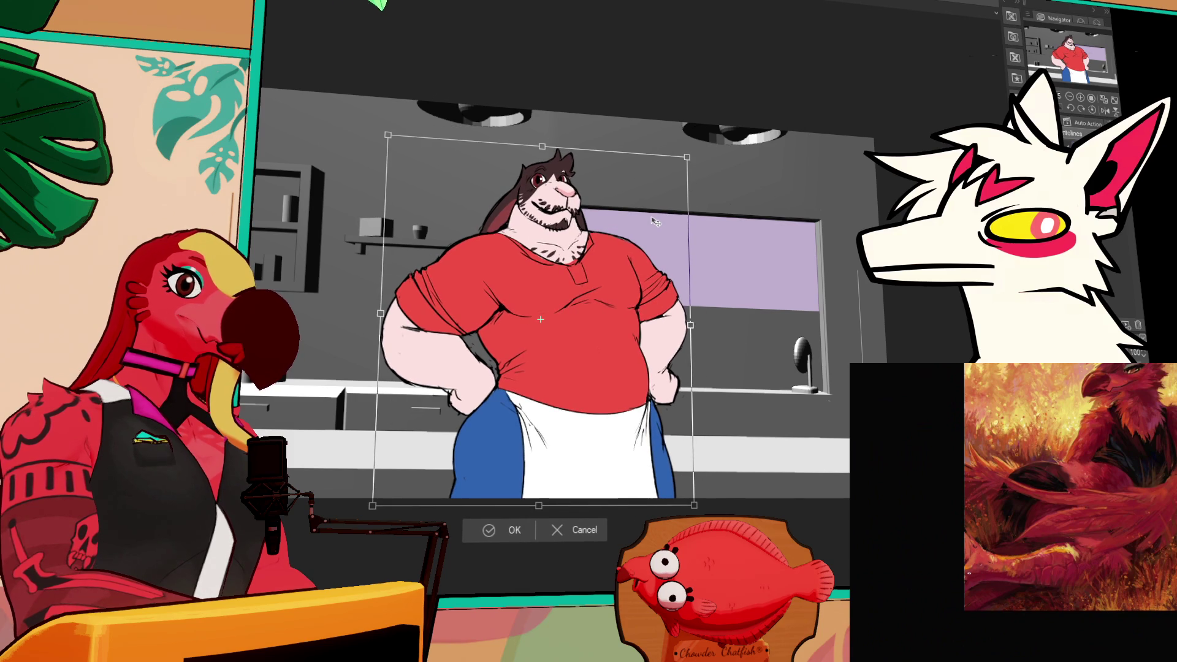
left_click_drag(655, 222, 651, 225)
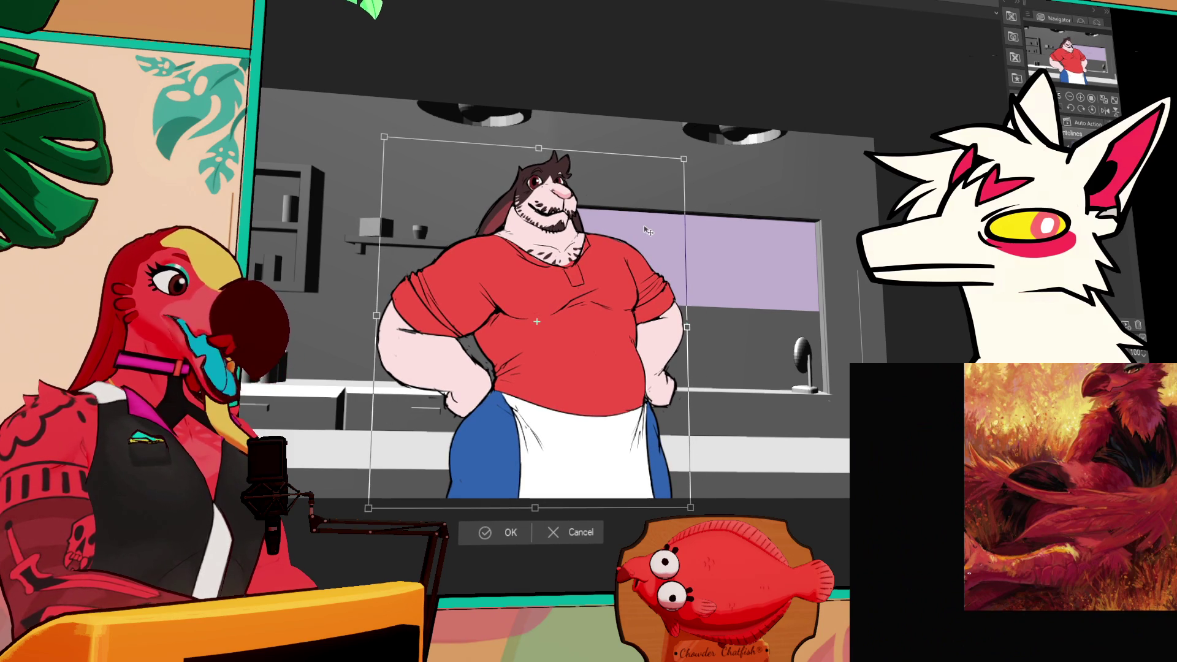
key("Return")
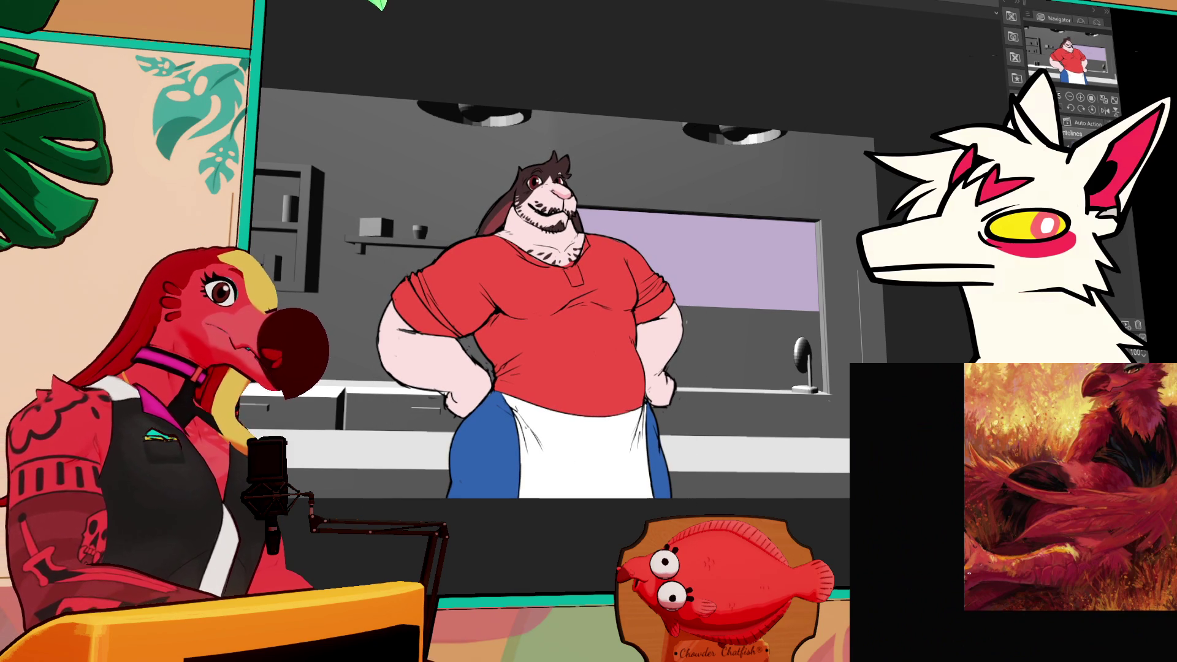
- Erase the chef's legs and lower apron inside a rectangle over the counter, then deselect
mouse_move(348, 535)
left_mouse_down()
mouse_move(714, 488)
mouse_move(740, 438)
left_mouse_up()
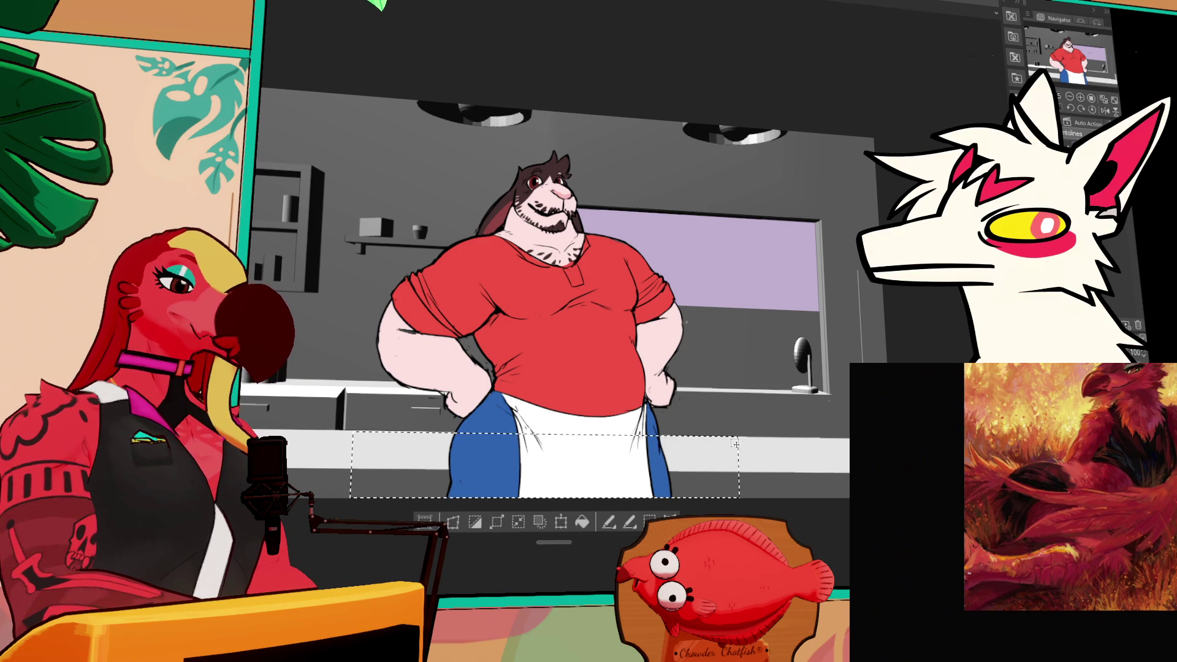
key("Delete")
key("ctrl+d")
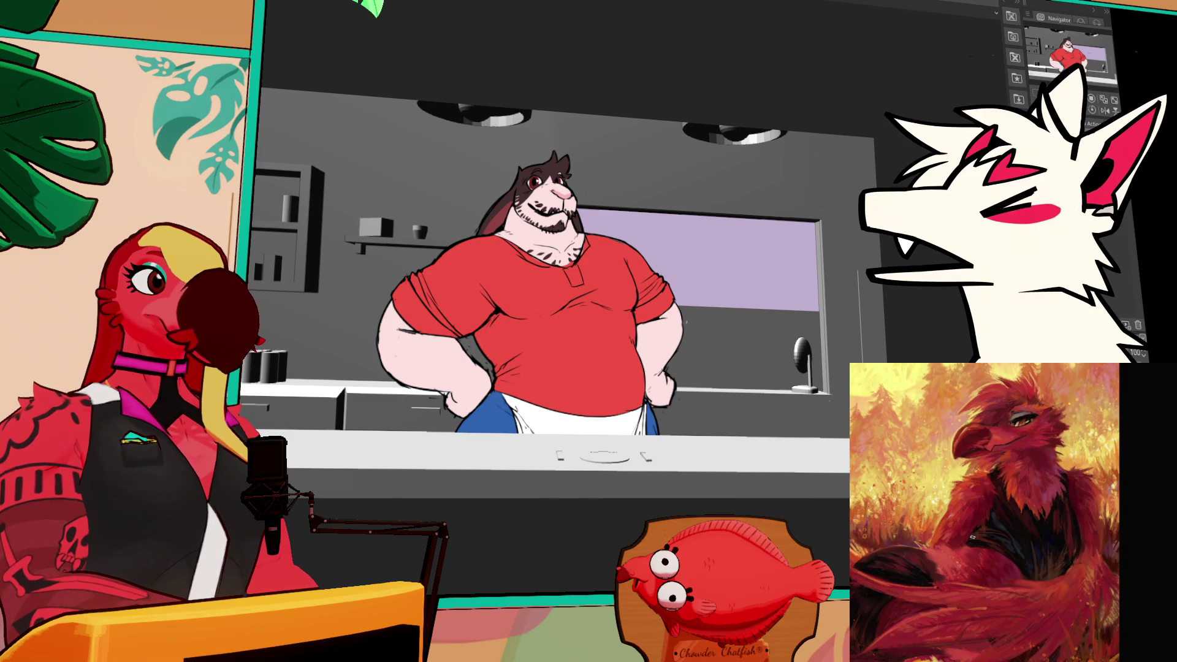
- Zoom in and pan the view to centre on the chef area of the kitchen render
scroll(681, 277, "up", 1)
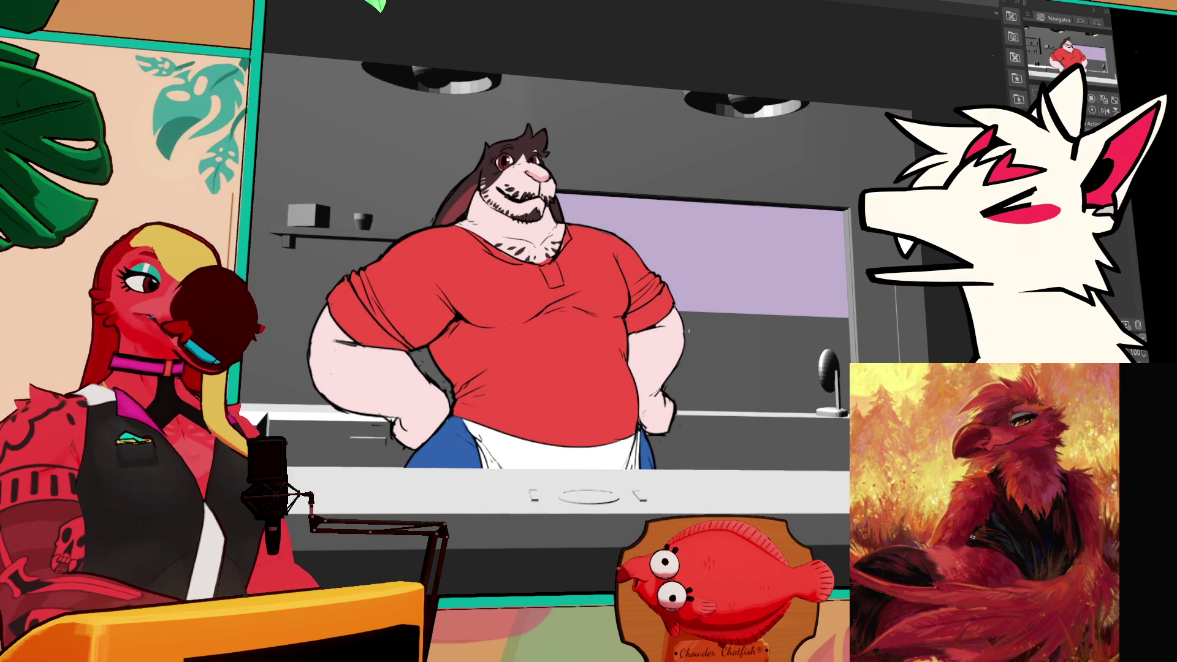
scroll(721, 272, "up", 1)
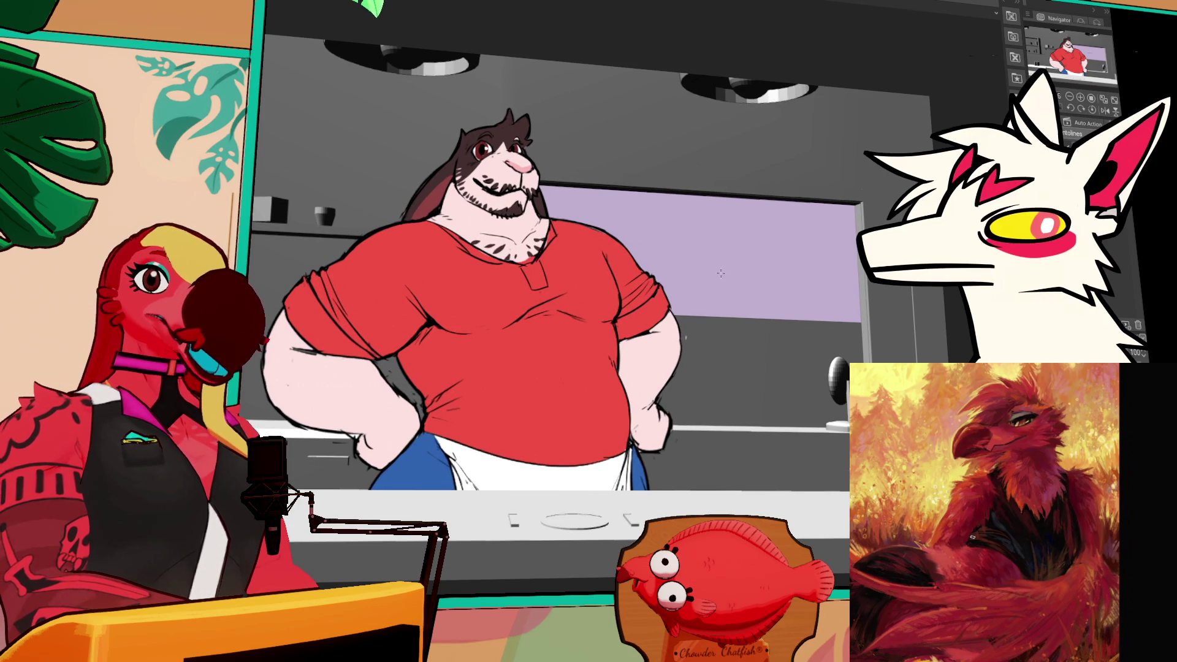
left_click_drag(720, 245, 763, 230)
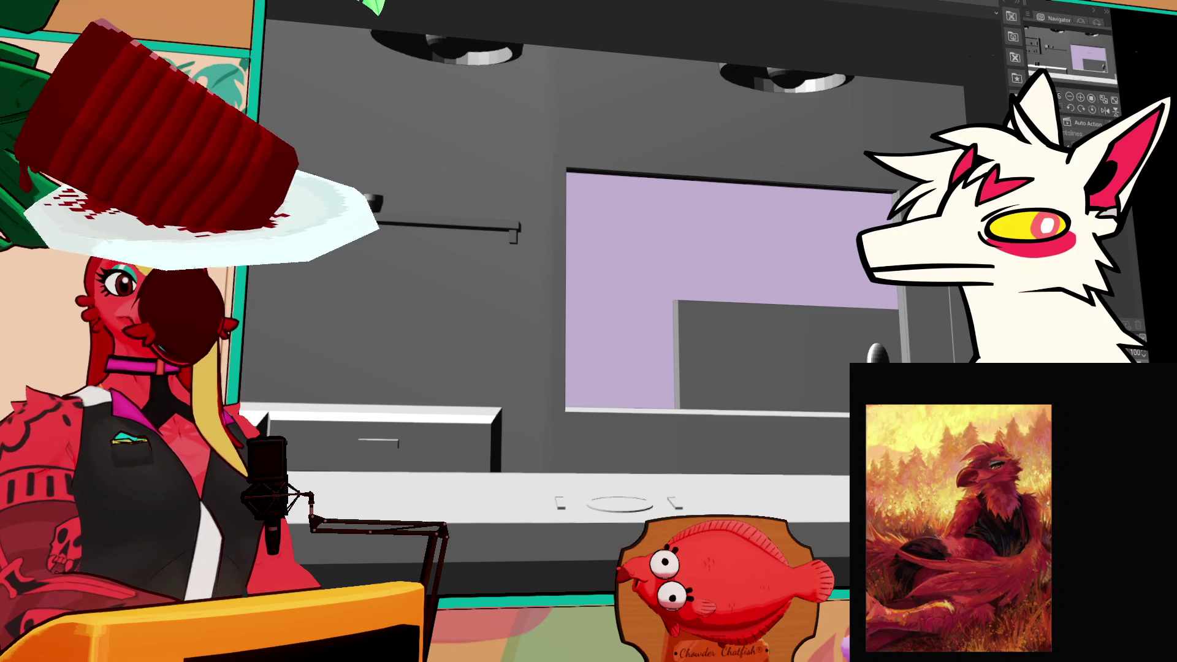
- Hide the grey shaded render so only the black line art with lavender fill remains
key("ctrl+z")
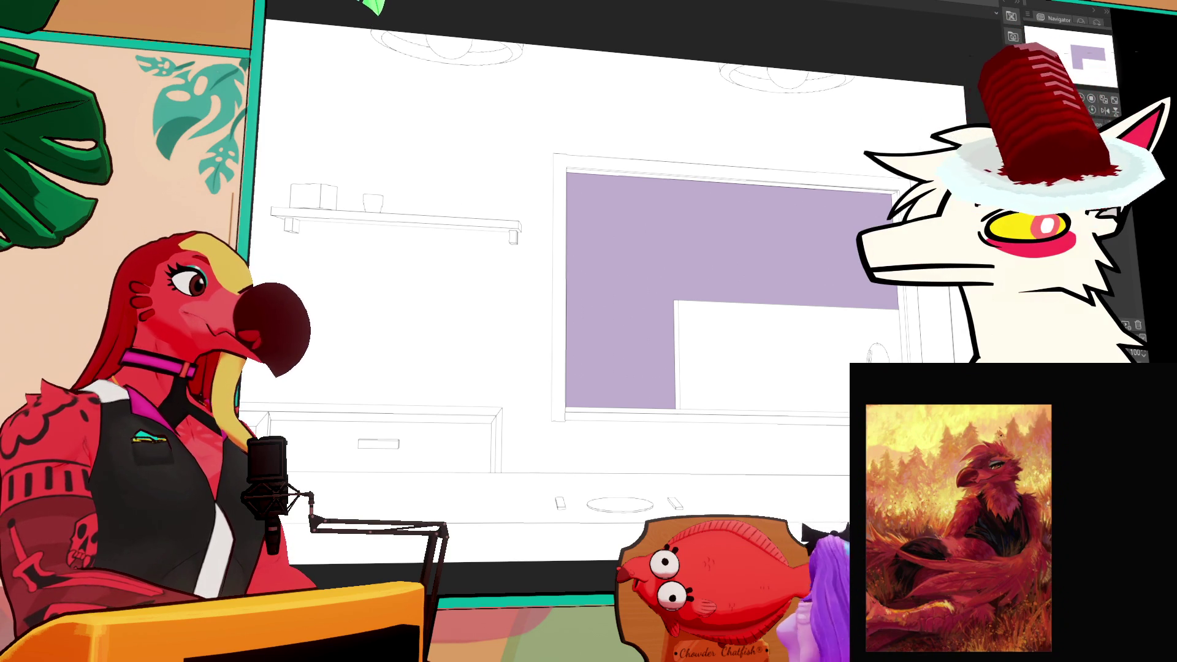
- Transform and commit the counter-and-stools line art, then switch to the second diner canvas
key("ctrl+t")
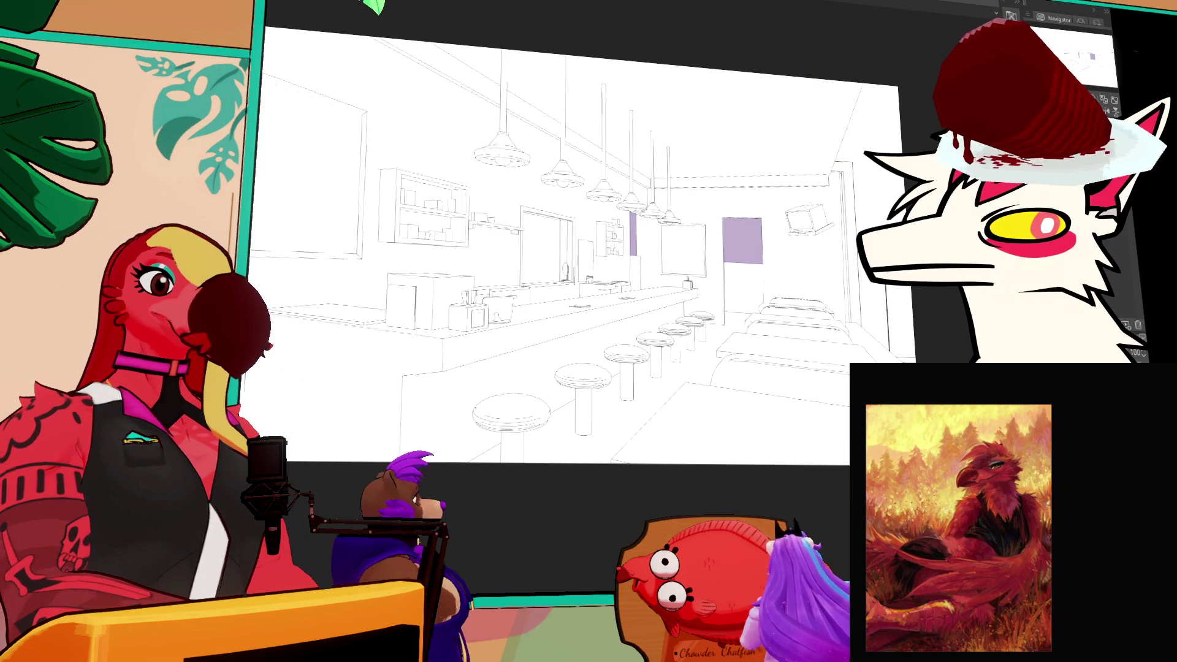
key("ctrl+y")
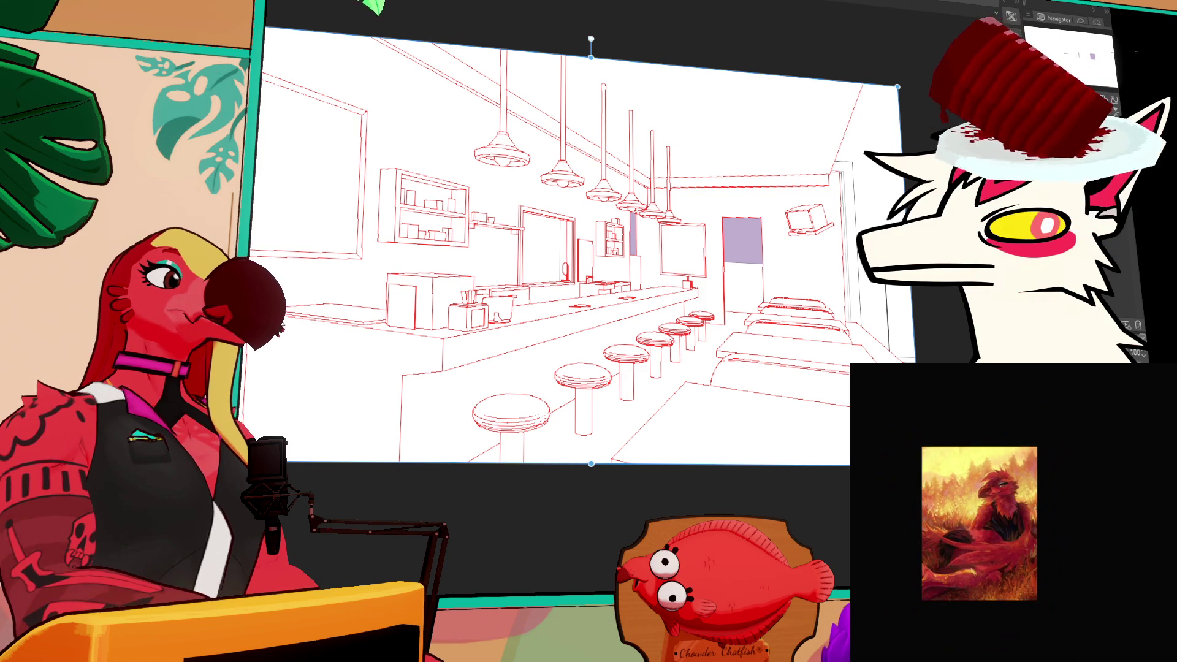
key("Return")
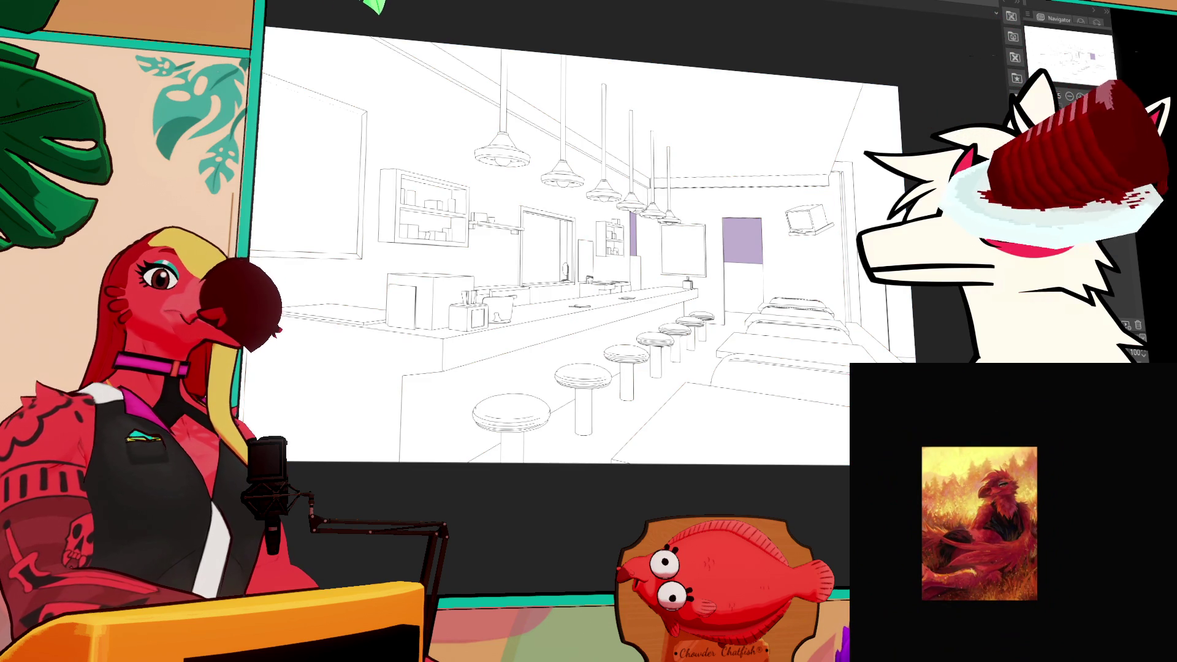
key("ctrl+Tab")
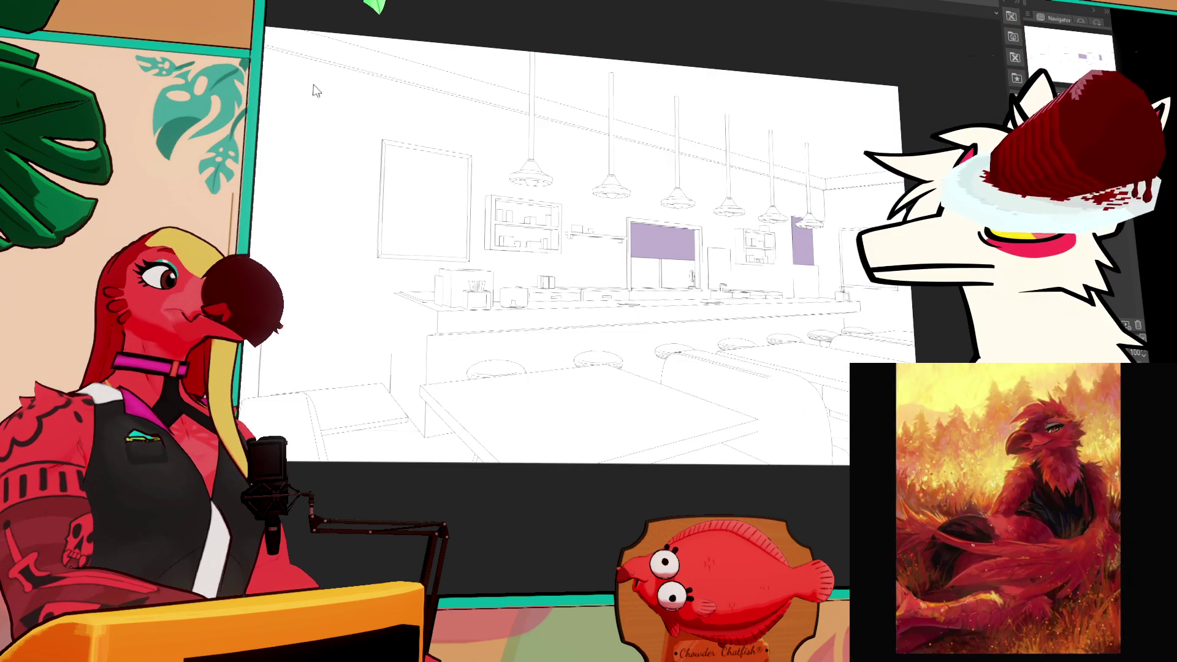
- Start a free transform on the second diner line drawing
key("ctrl+t")
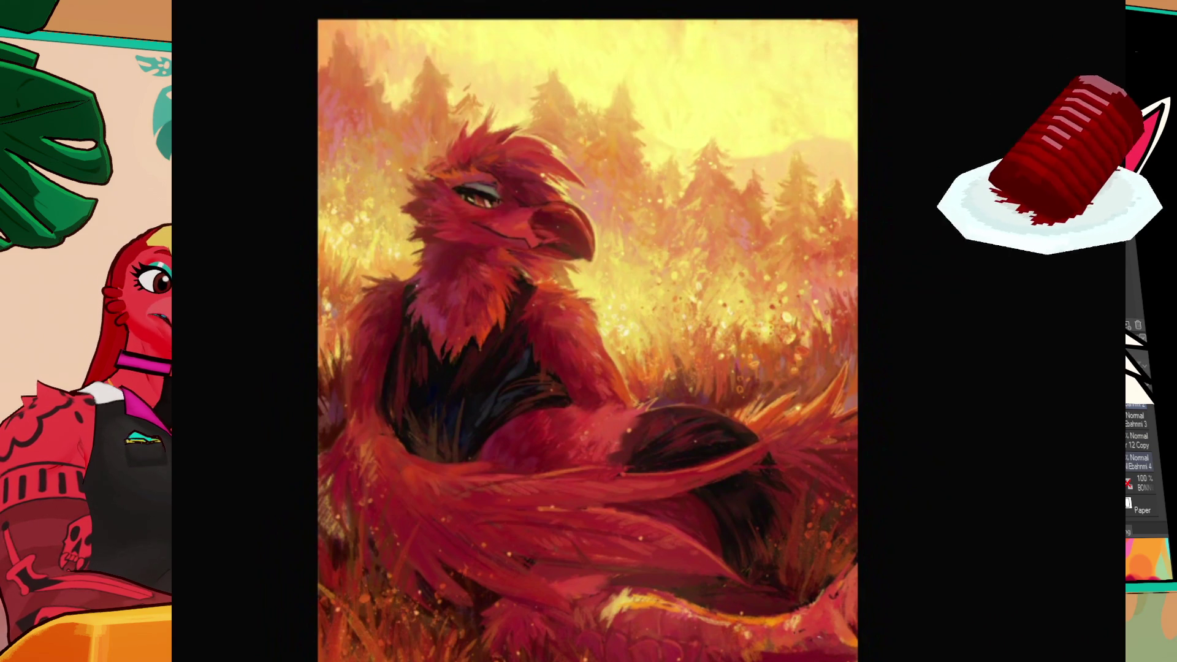
- Move the 12 Copy layer below Ebahnmi 4, collapse the folder, and zoom into the bird
left_click(1133, 483)
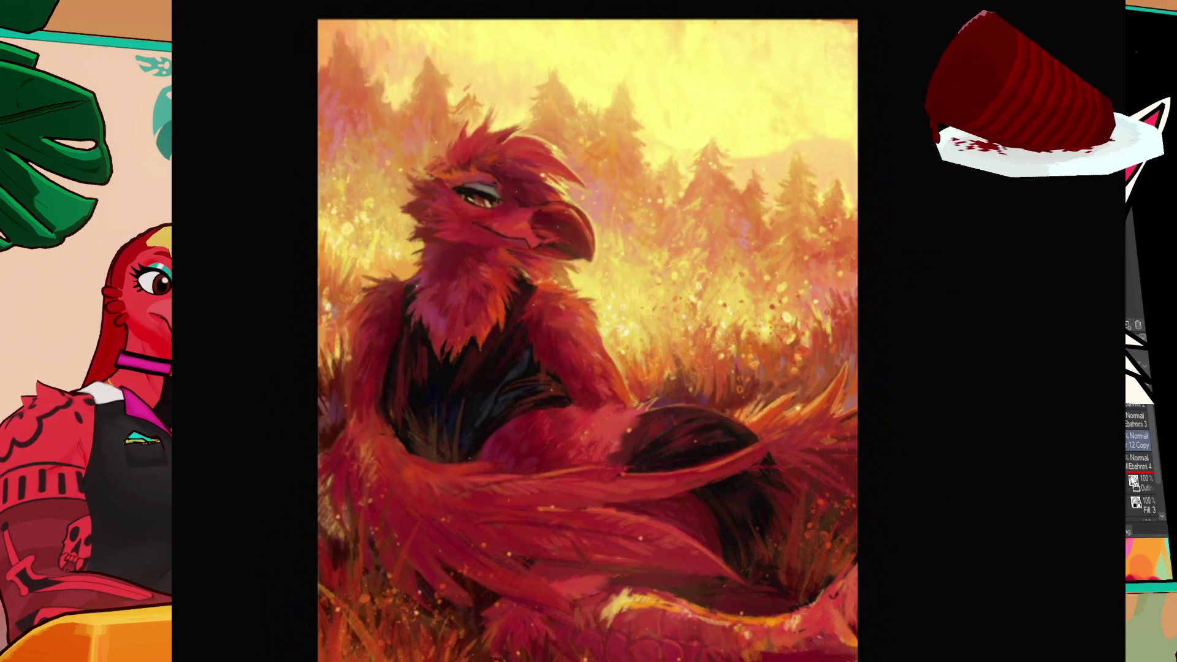
left_click_drag(1133, 483, 1134, 469)
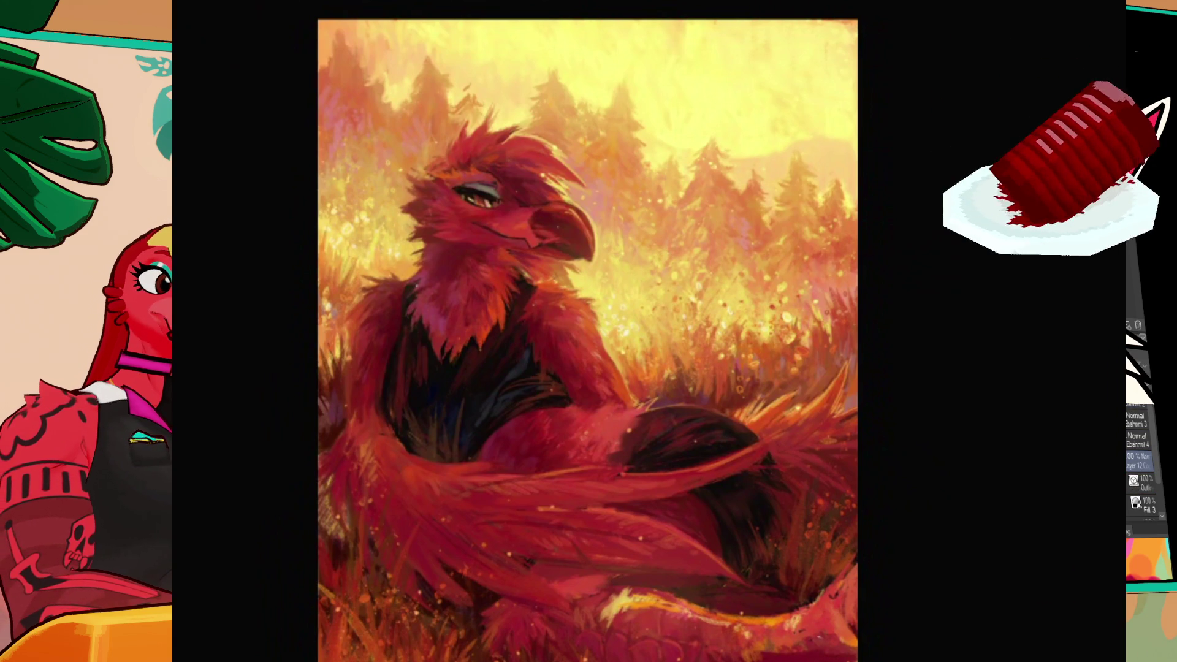
left_click(1139, 461)
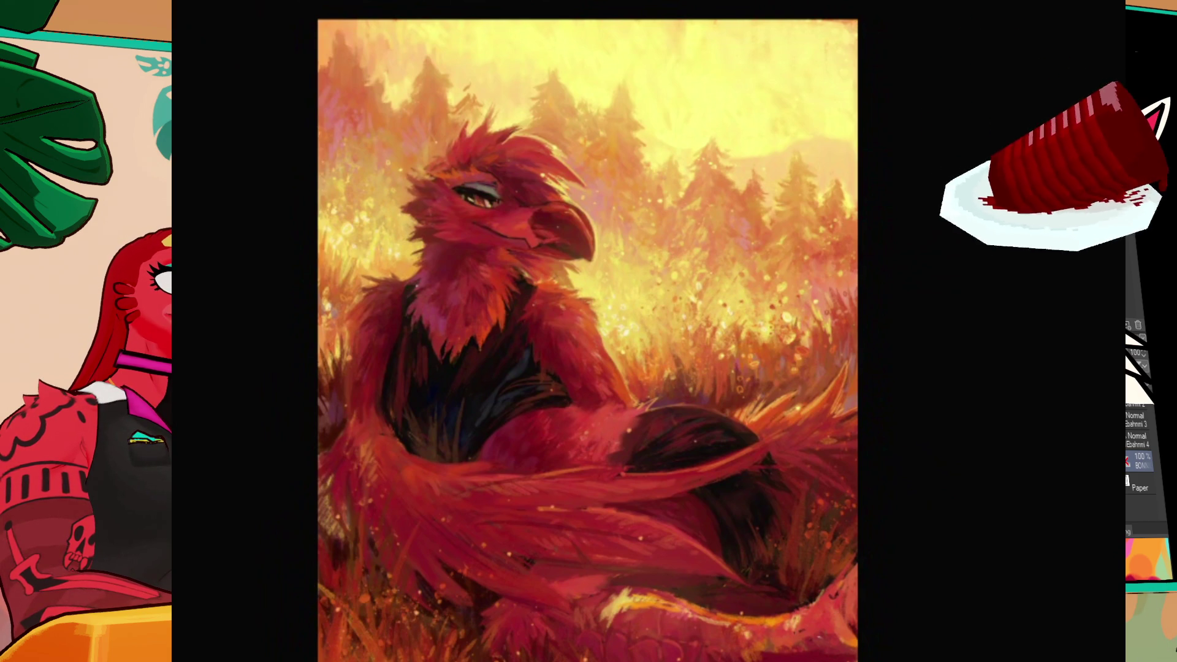
scroll(709, 322, "up", 1)
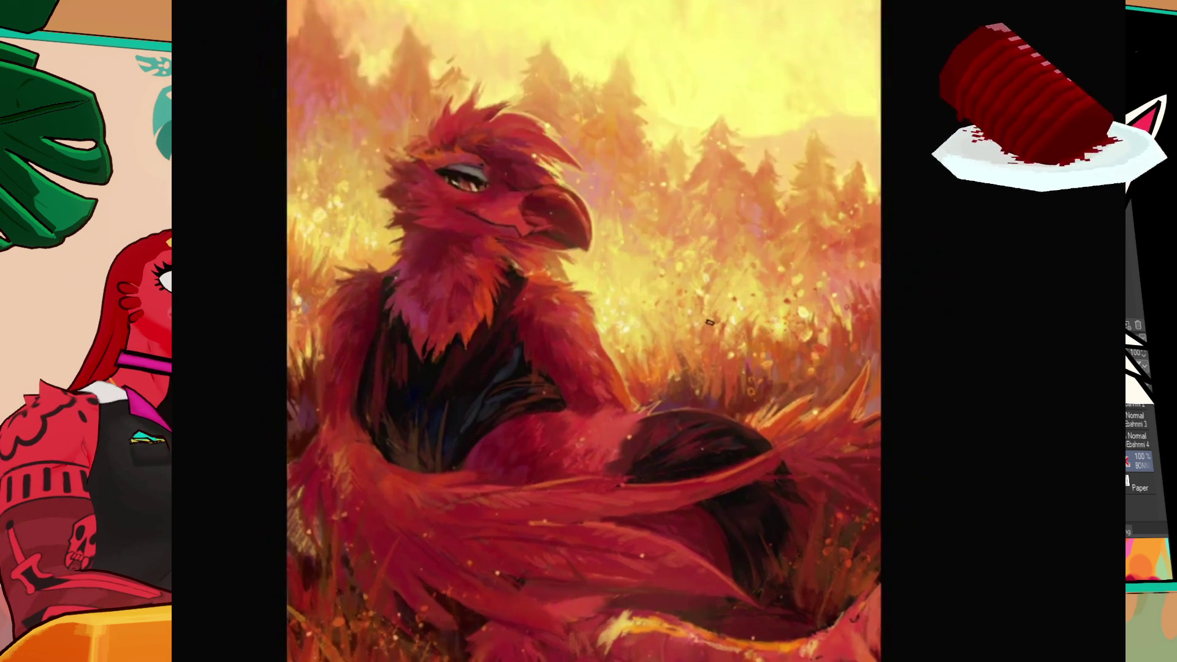
scroll(709, 322, "up", 3)
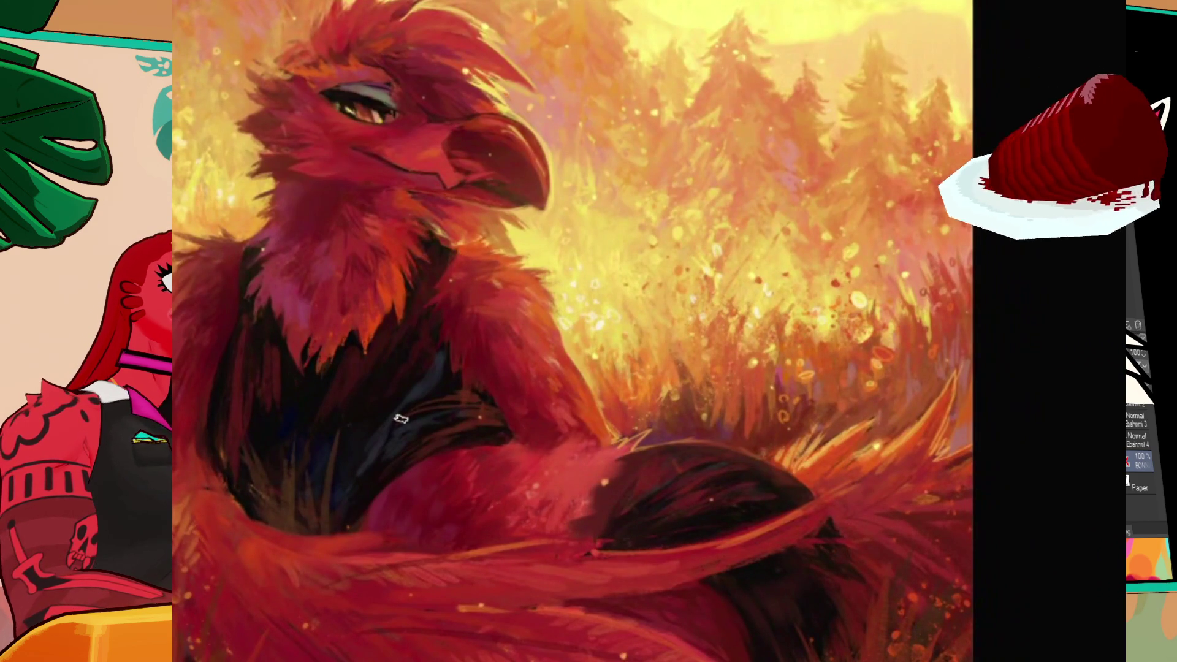
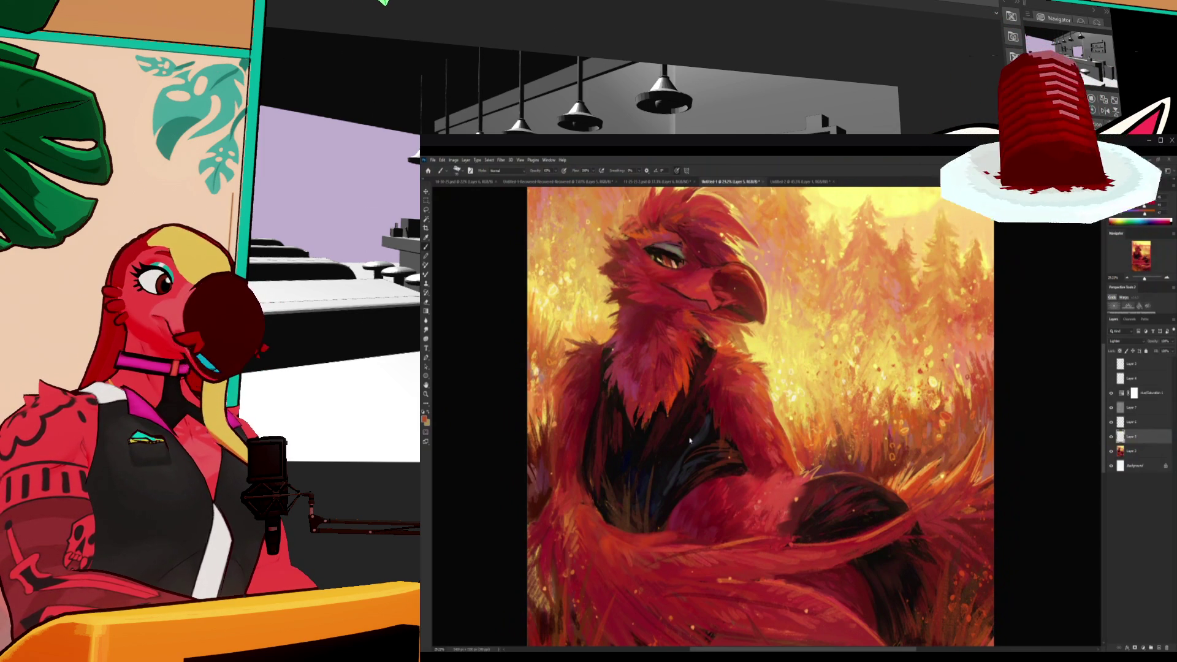
- Fit the painting in view and add a new empty layer above the Hue/Saturation adjustment
scroll(690, 440, "down", 3)
key("ctrl+0")
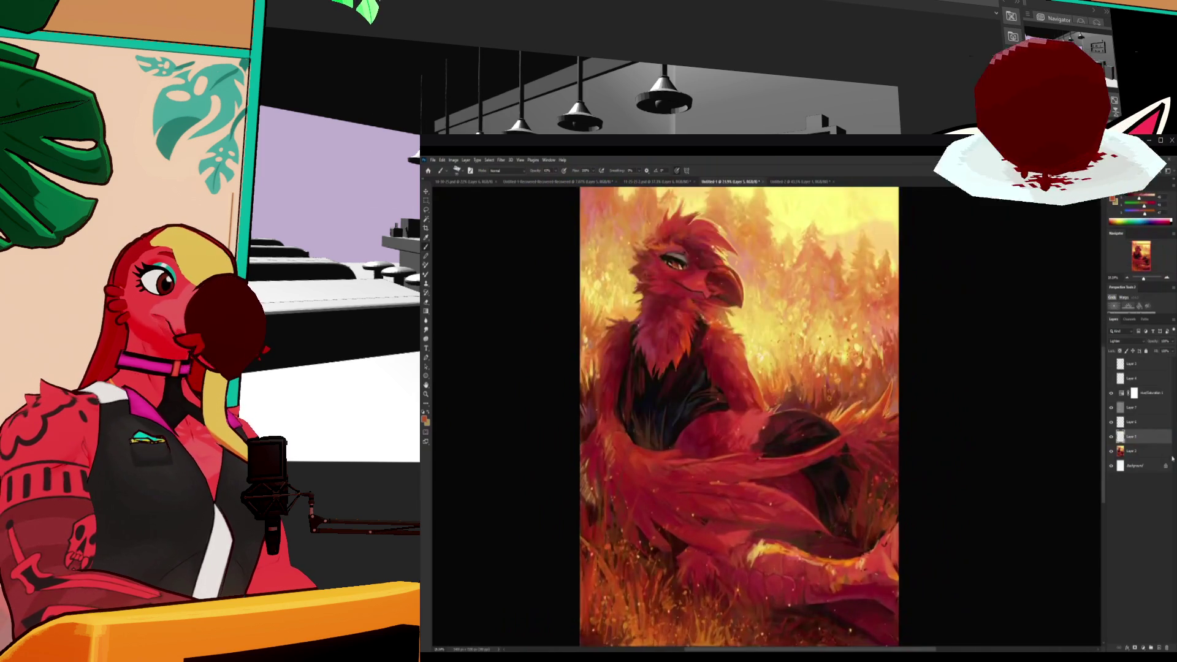
key("ctrl+minus")
left_click(1134, 392)
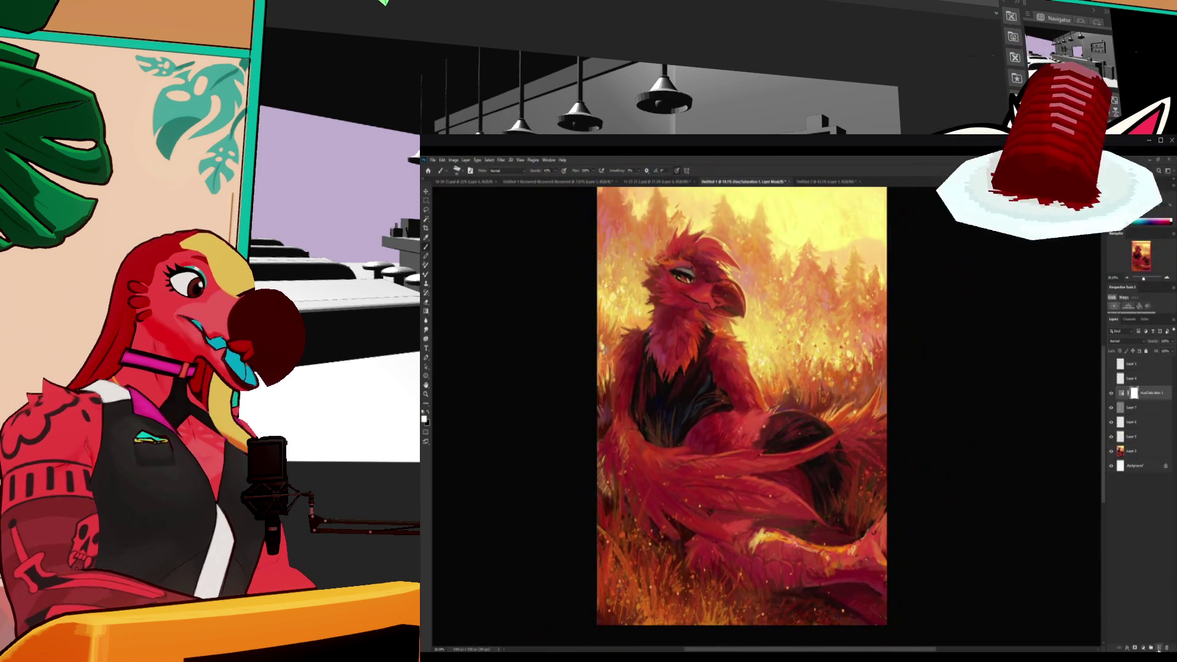
left_click(1151, 647)
- Zoom in and sample a golden yellow from the painting as the brush colour
scroll(685, 380, "up", 3)
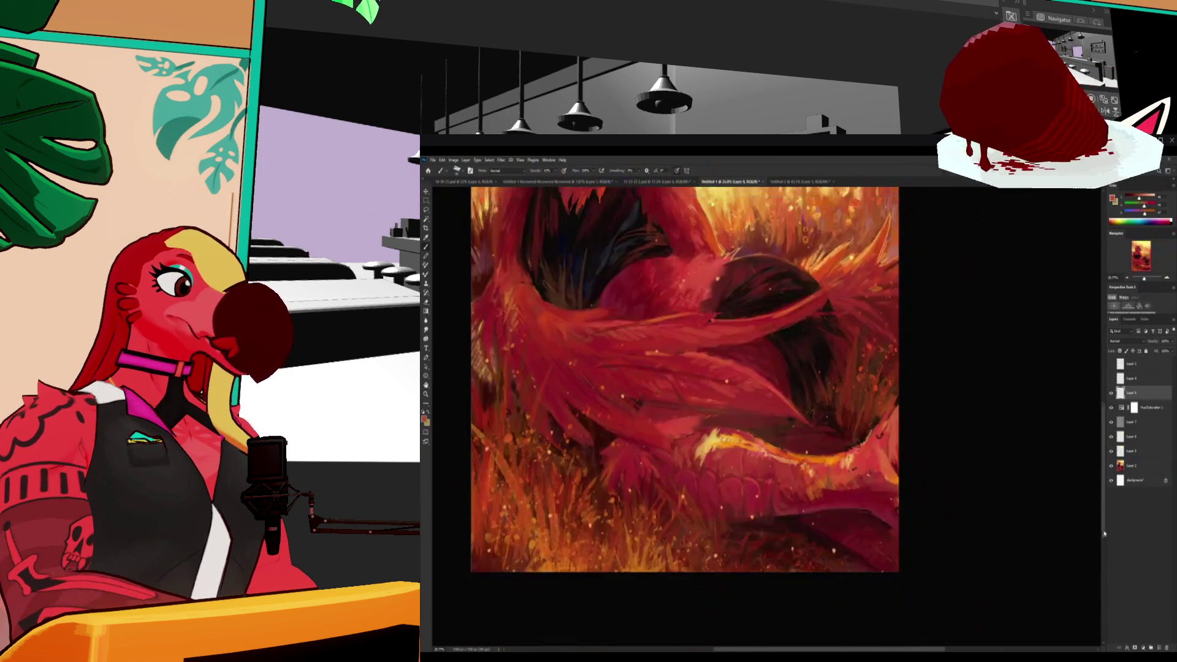
scroll(898, 536, "up", 3)
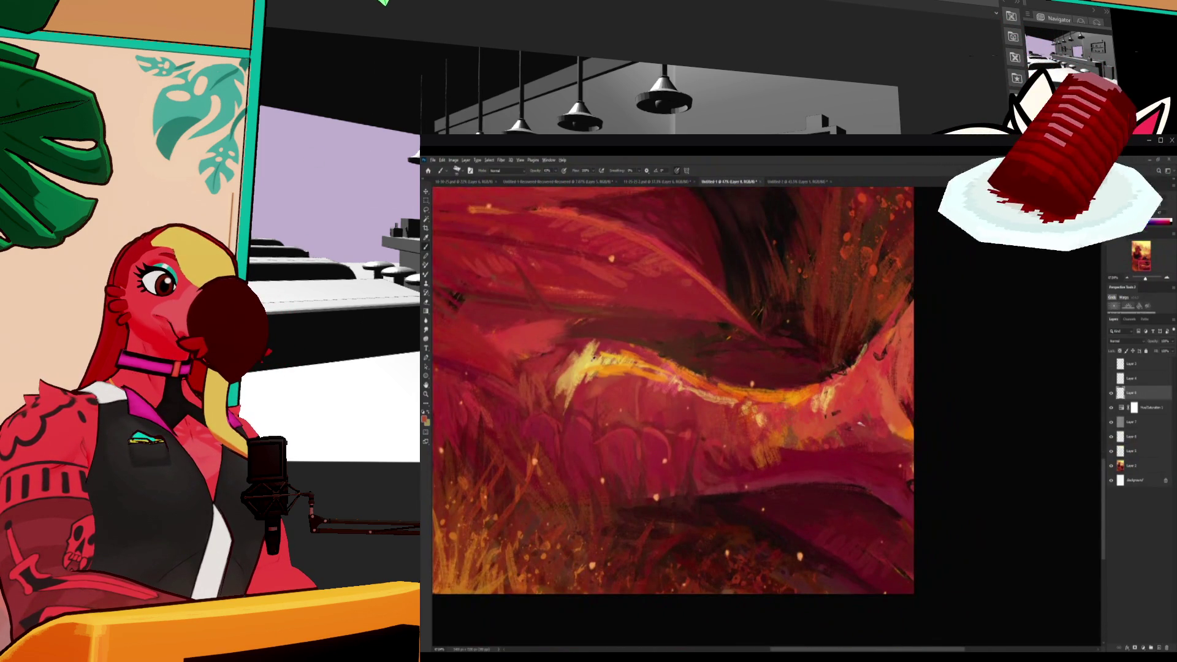
left_click(585, 363, "alt")
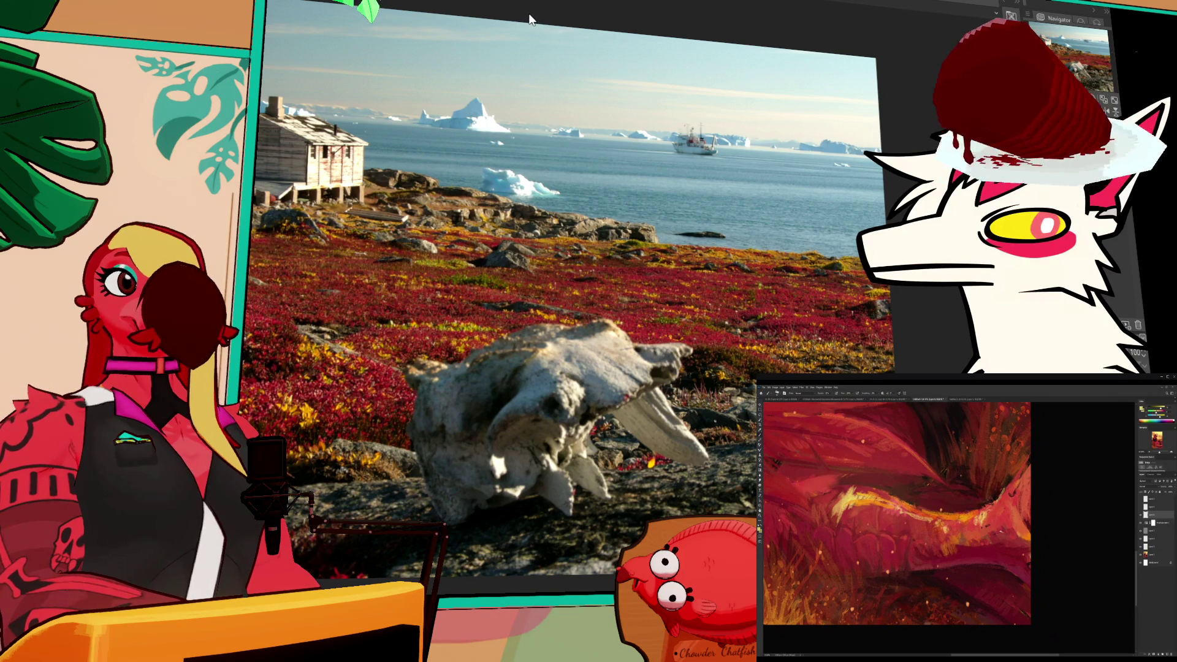
- Zoom in on a darker area and hand-letter the artist's name in yellow
scroll(932, 547, "up", 3, "alt")
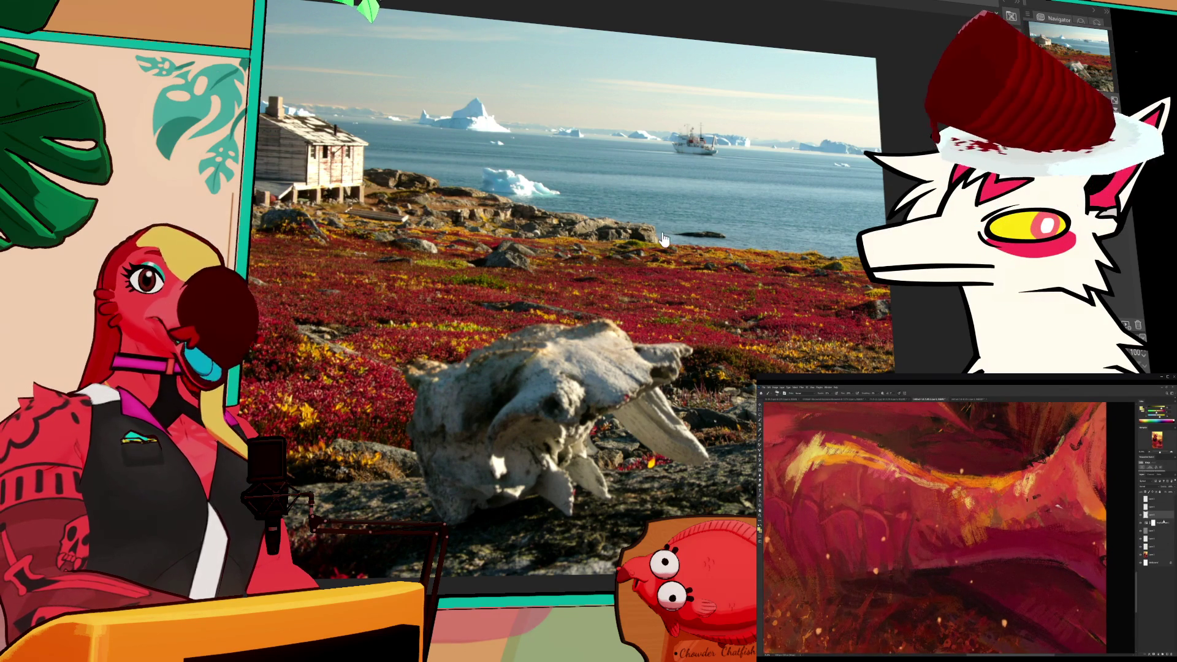
key("ctrl+plus")
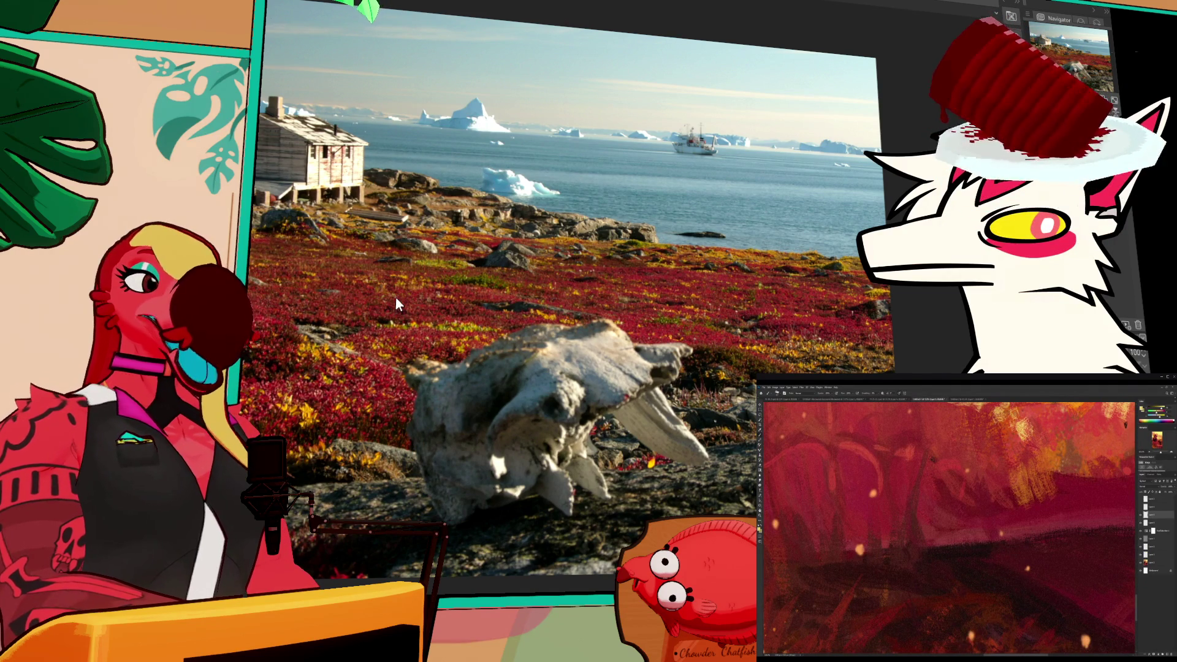
mouse_move(899, 560)
left_mouse_down()
mouse_move(909, 562)
mouse_move(892, 583)
mouse_move(912, 588)
left_mouse_up()
mouse_move(926, 546)
left_mouse_down()
mouse_move(933, 582)
mouse_move(943, 578)
left_mouse_up()
mouse_move(962, 535)
left_mouse_down()
mouse_move(955, 570)
mouse_move(967, 585)
mouse_move(1003, 569)
left_mouse_up()
mouse_move(1010, 521)
left_mouse_down()
mouse_move(1018, 565)
mouse_move(1055, 520)
mouse_move(1061, 536)
left_mouse_up()
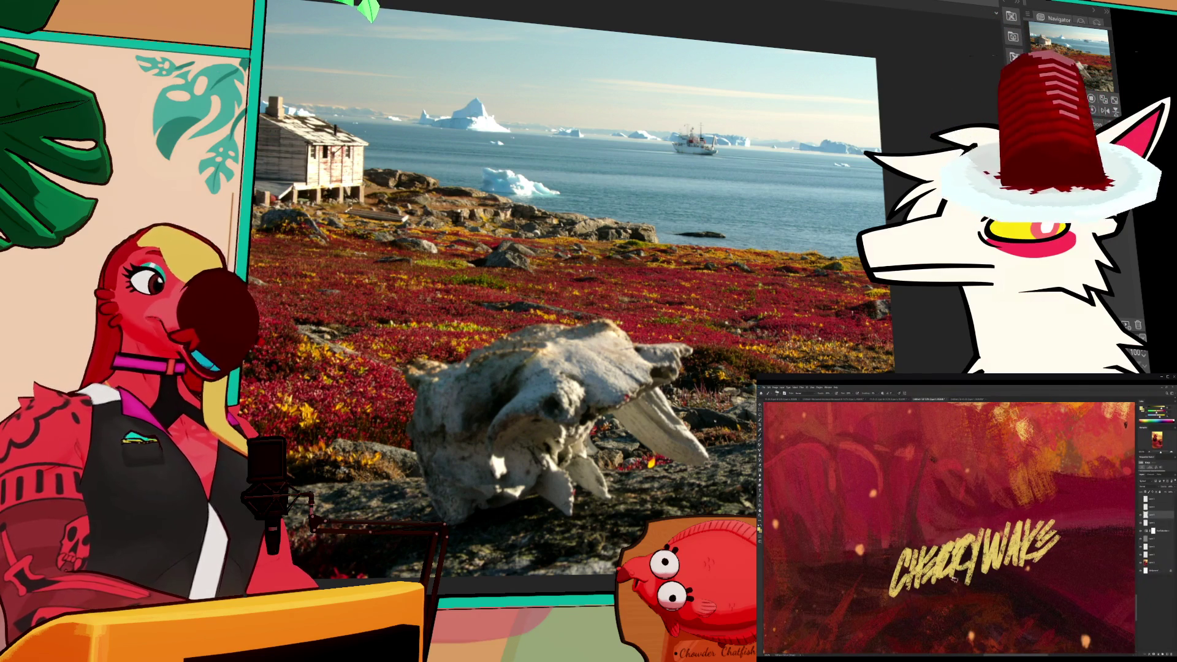
- Hand-letter the year 2025 beneath the name and fit the canvas in view
left_click_drag(935, 589, 952, 608)
mouse_move(964, 584)
left_mouse_down()
mouse_move(958, 605)
mouse_move(987, 602)
mouse_move(1009, 575)
mouse_move(982, 604)
left_mouse_up()
left_click_drag(1000, 576, 1009, 572)
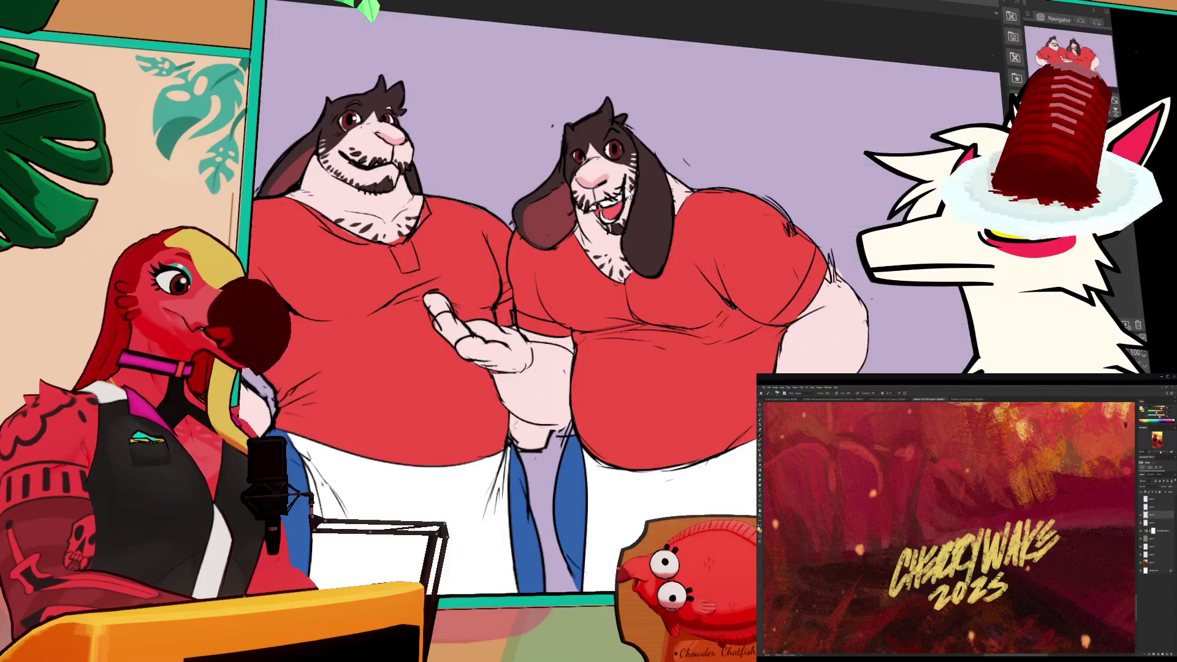
key("ctrl+0")
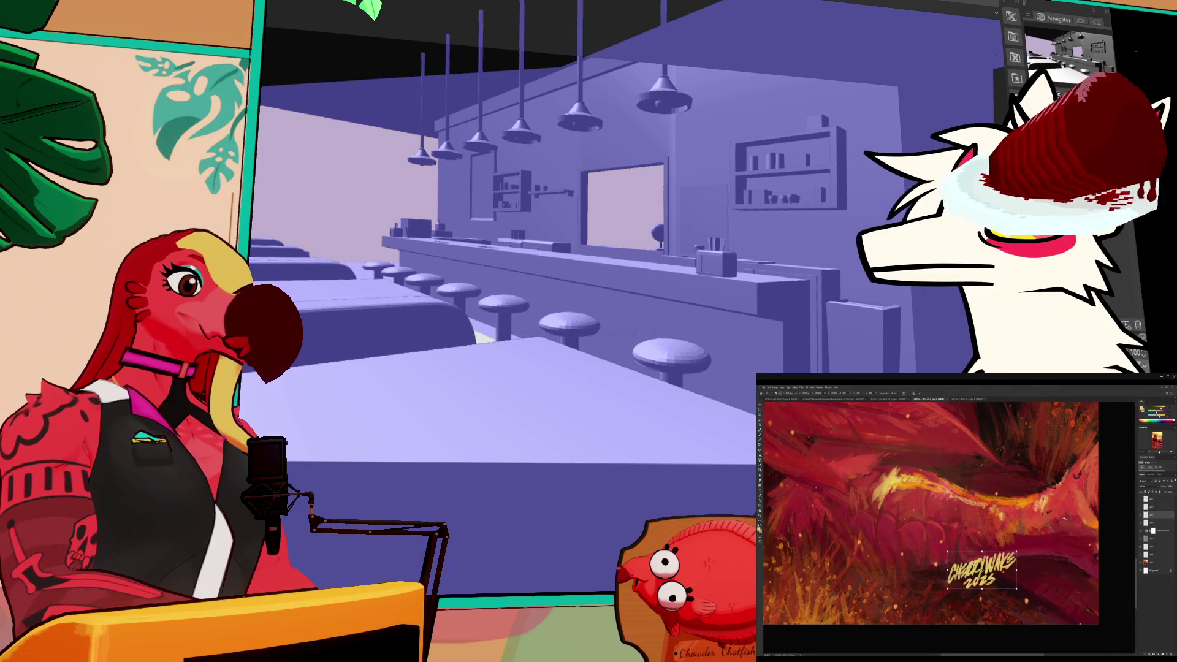
- Shrink the yellow signature and 2025 into the painting's bottom-right corner
left_click_drag(981, 570, 1053, 589)
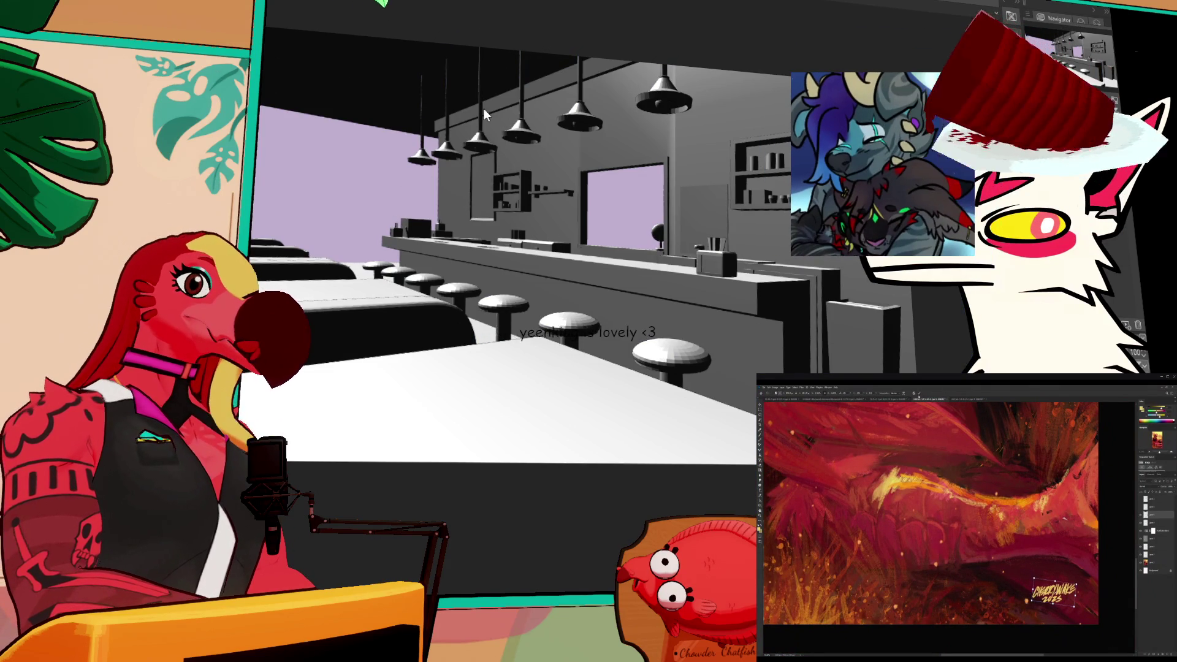
key("Return")
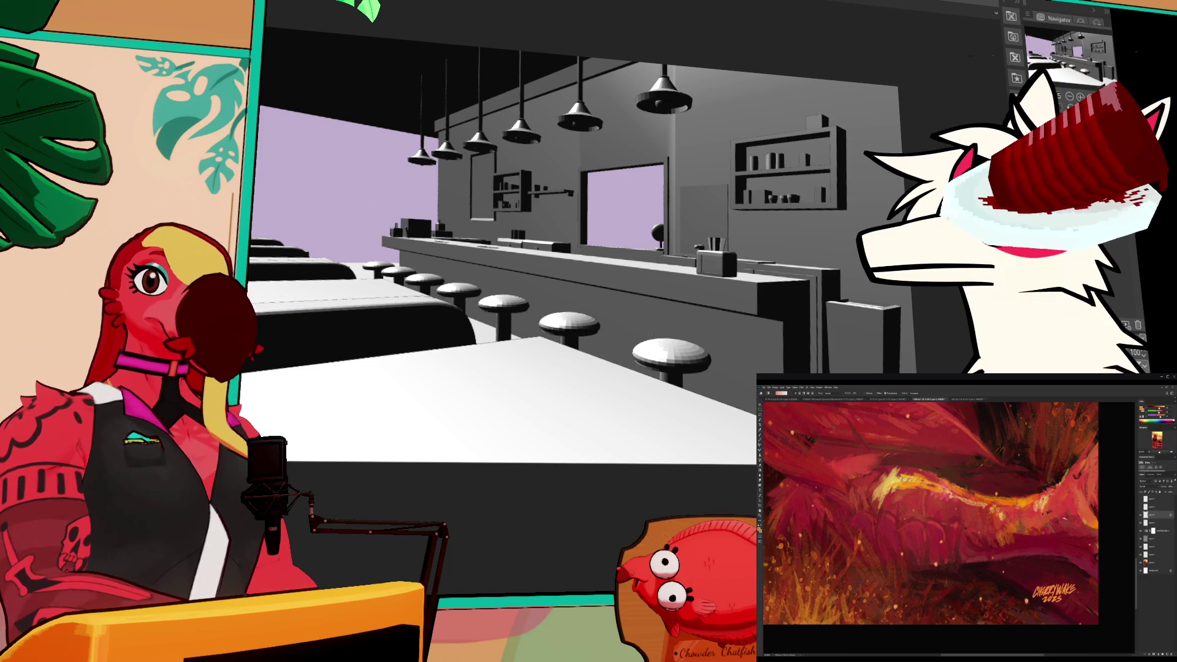
- Show the tall portrait version of the bird painting, then switch to Blender's diner scene
scroll(1010, 545, "down", 5, "alt")
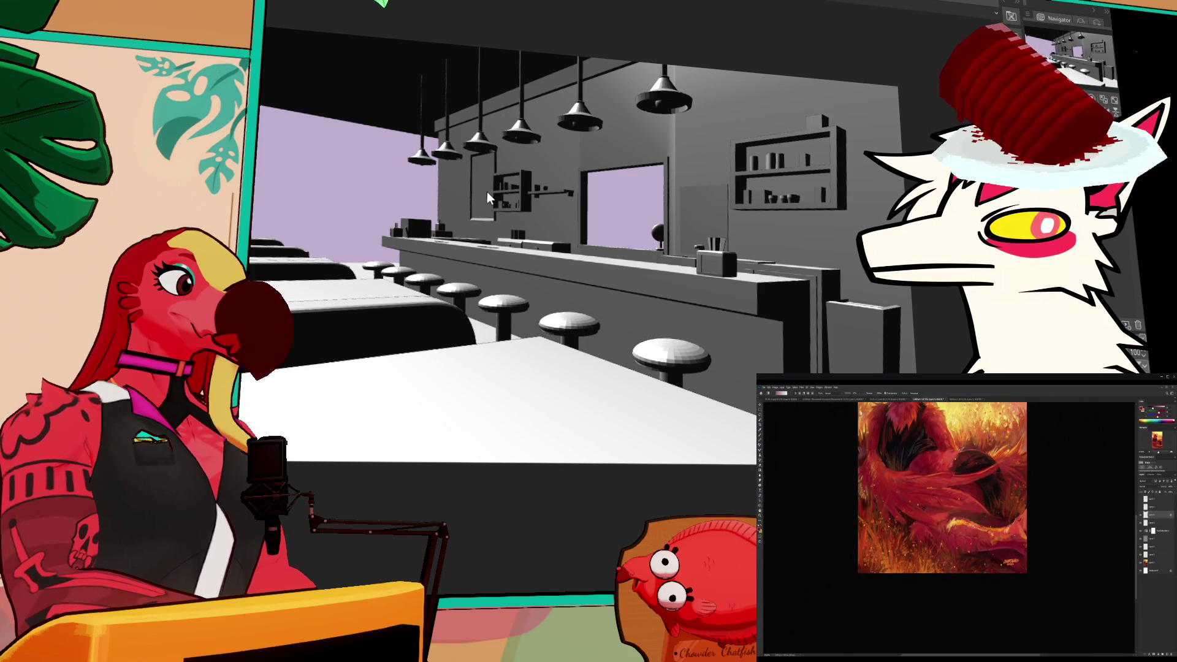
scroll(1010, 545, "down", 1, "alt")
key("ctrl+Tab")
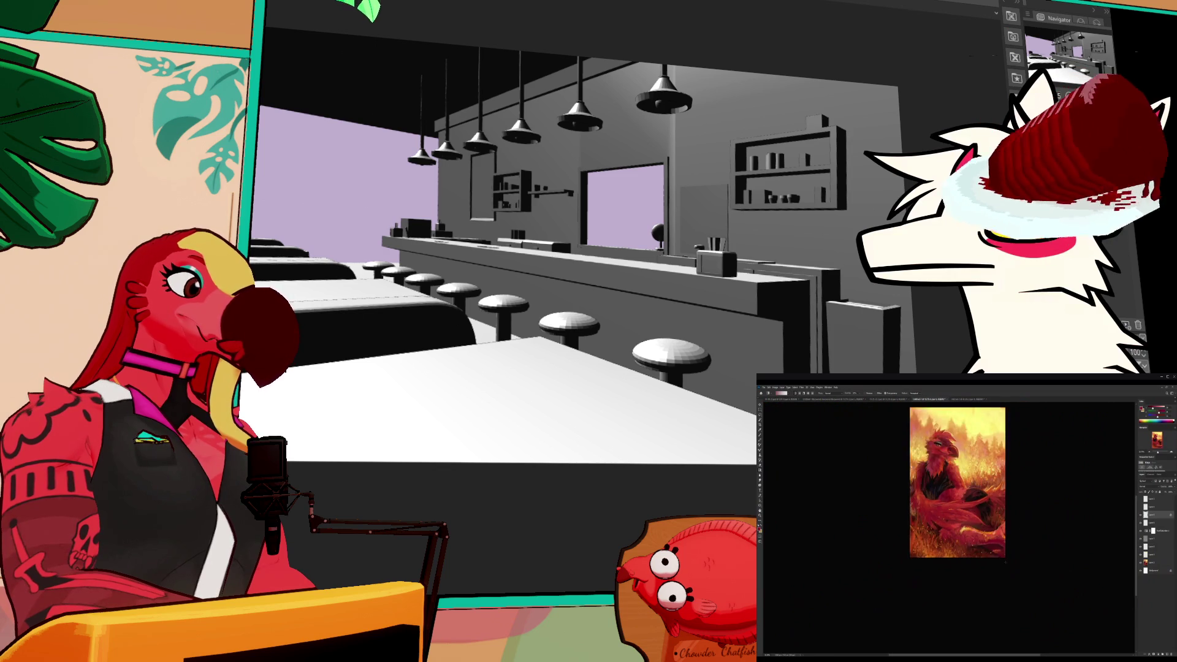
scroll(944, 518, "up", 1, "alt")
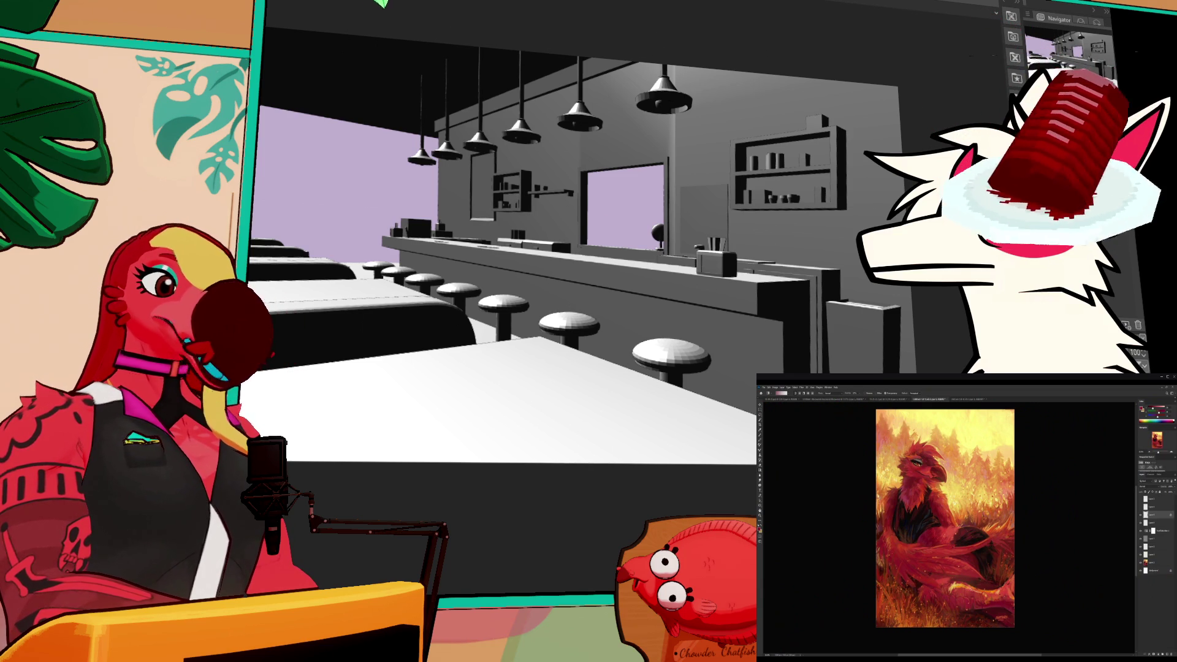
key("alt+Tab")
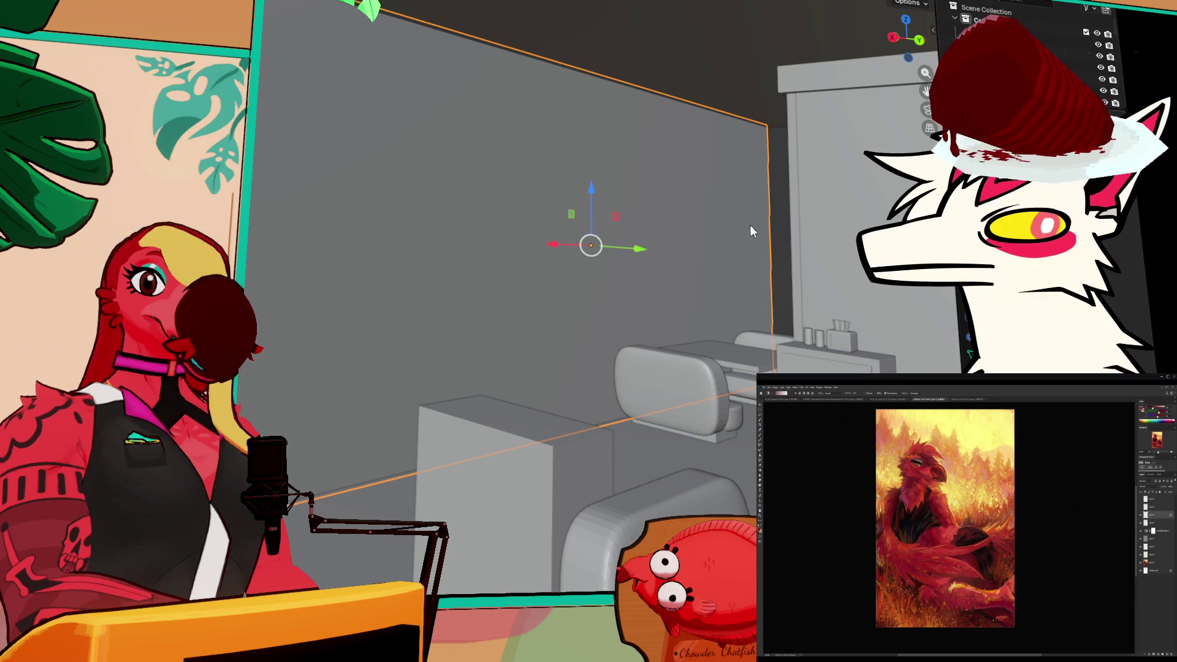
- Draw a tall box on the diner floor beside the booth seating and start moving it
middle_click_drag(667, 249, 645, 255)
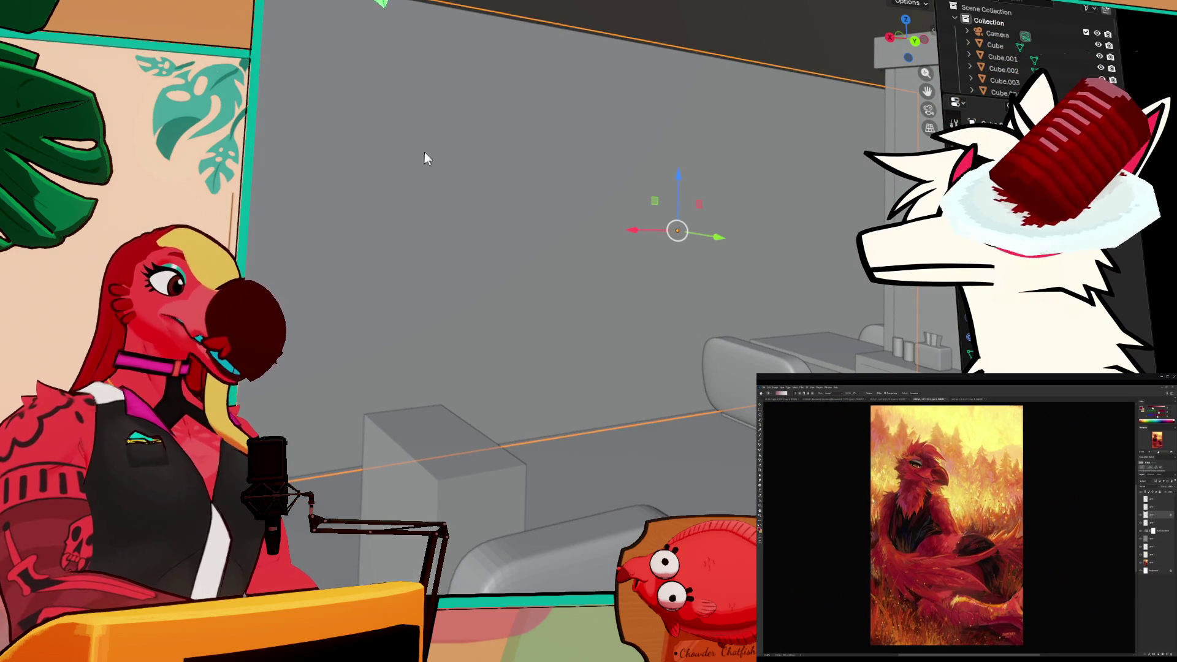
middle_click_drag(303, 310, 307, 441)
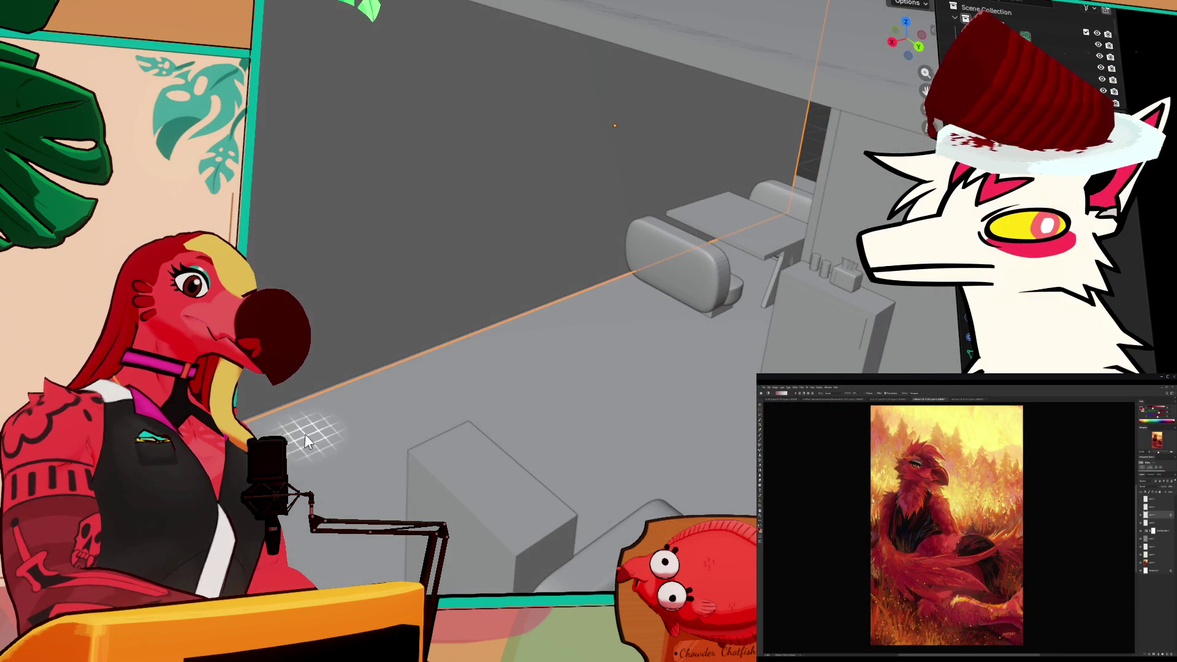
mouse_move(290, 428)
left_mouse_down()
mouse_move(469, 358)
mouse_move(458, 315)
mouse_move(397, 306)
left_mouse_up()
left_click(440, 3)
mouse_move(440, 3)
middle_mouse_down()
mouse_move(540, 24)
mouse_move(668, 24)
mouse_move(448, 17)
mouse_move(385, 125)
mouse_move(441, 86)
middle_mouse_up()
key("shift+space")
key("g")
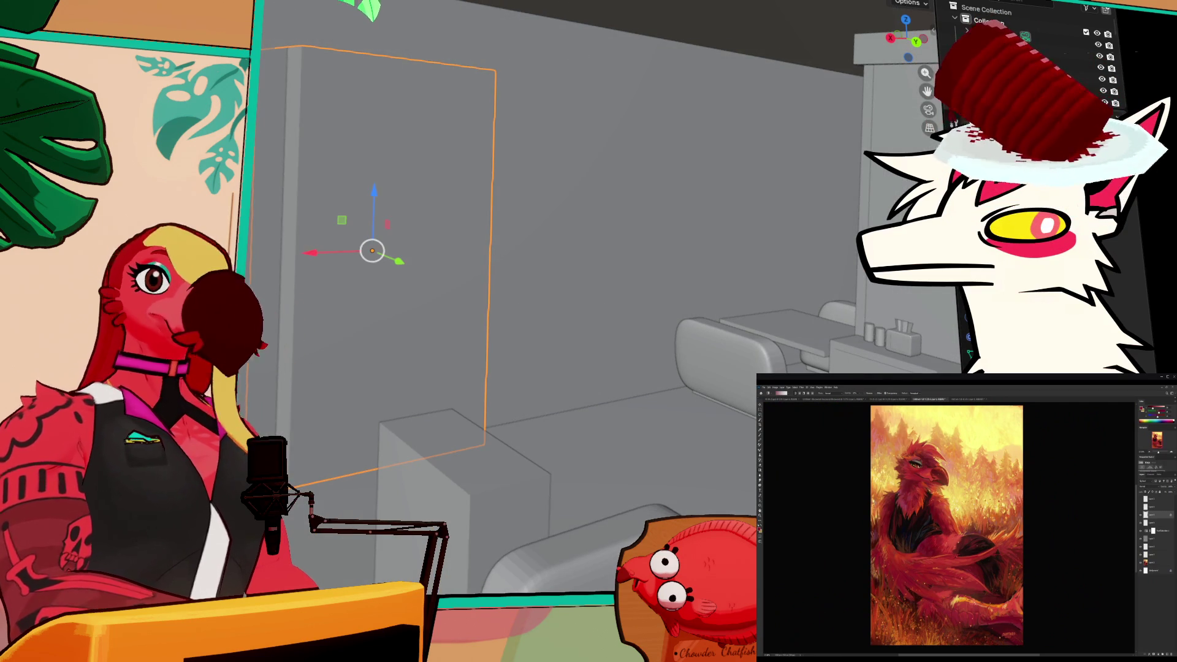